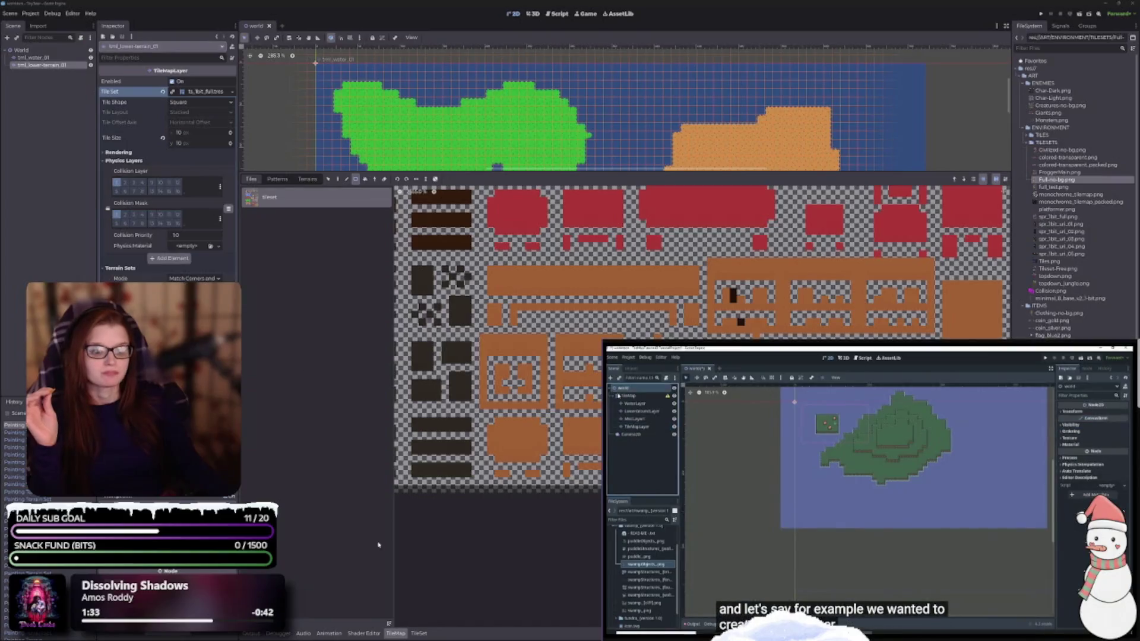
Enlarge the terrain layer's TileSet editor and show the atlas Setup properties.
{"action": "left_click", "coordinate": [419, 633]}
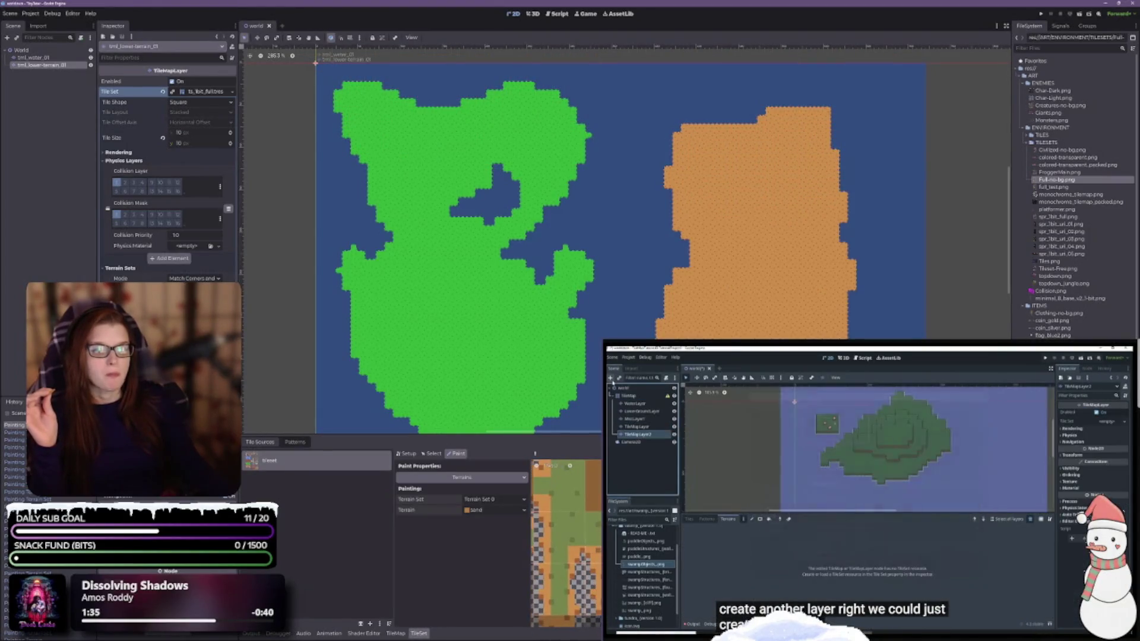
{"action": "left_click_drag", "start_coordinate": [634, 437], "coordinate": [634, 74]}
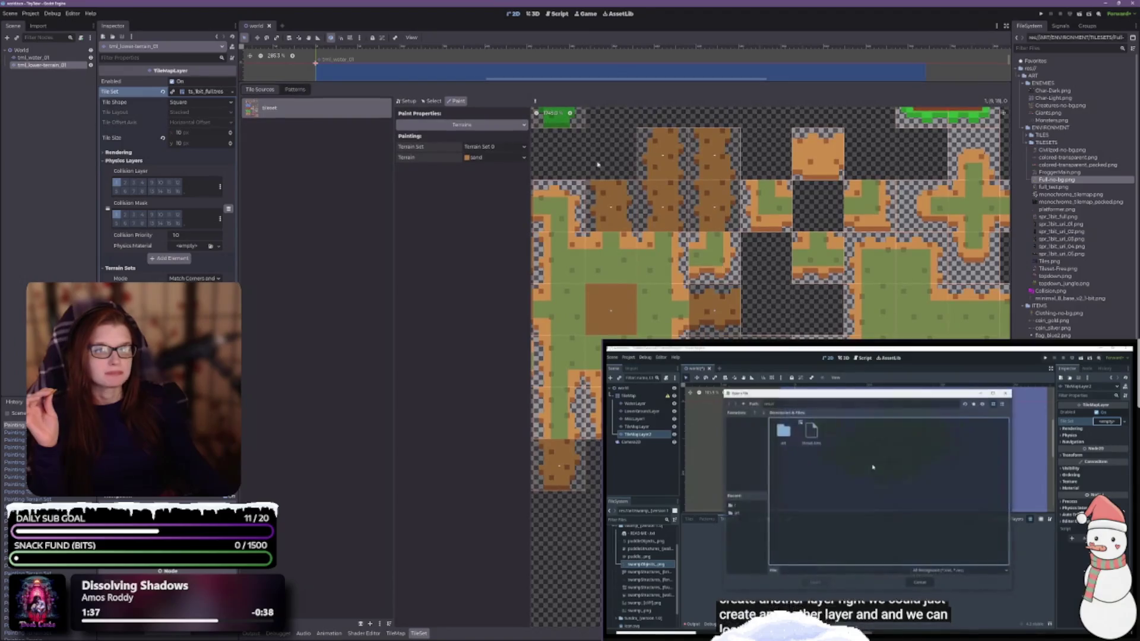
{"action": "left_click", "coordinate": [427, 102]}
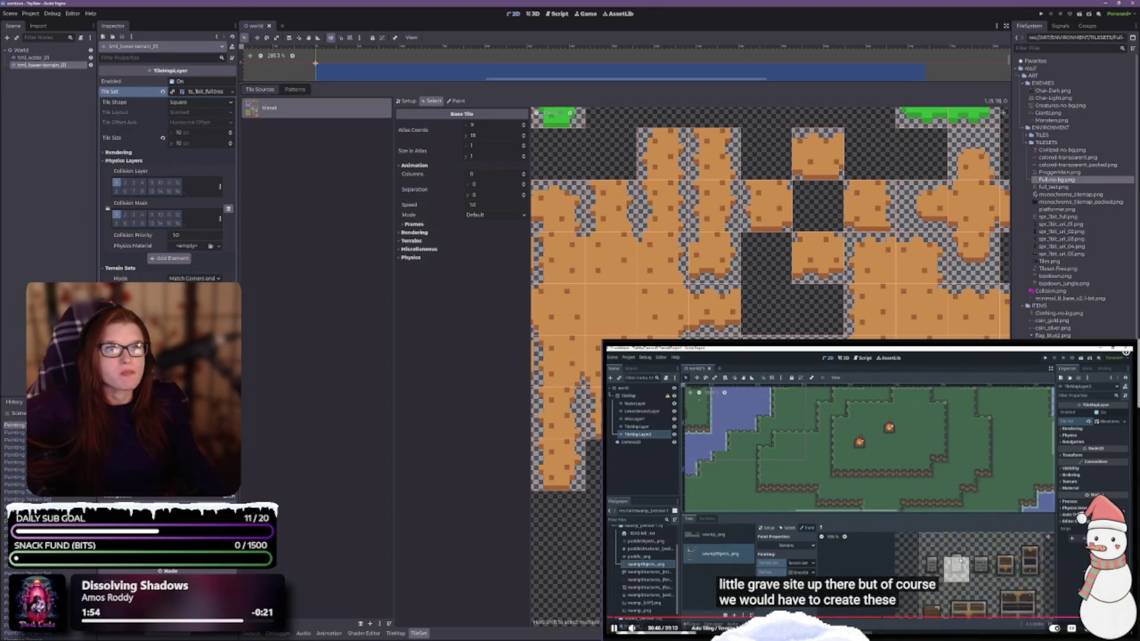
{"action": "left_click", "coordinate": [841, 597]}
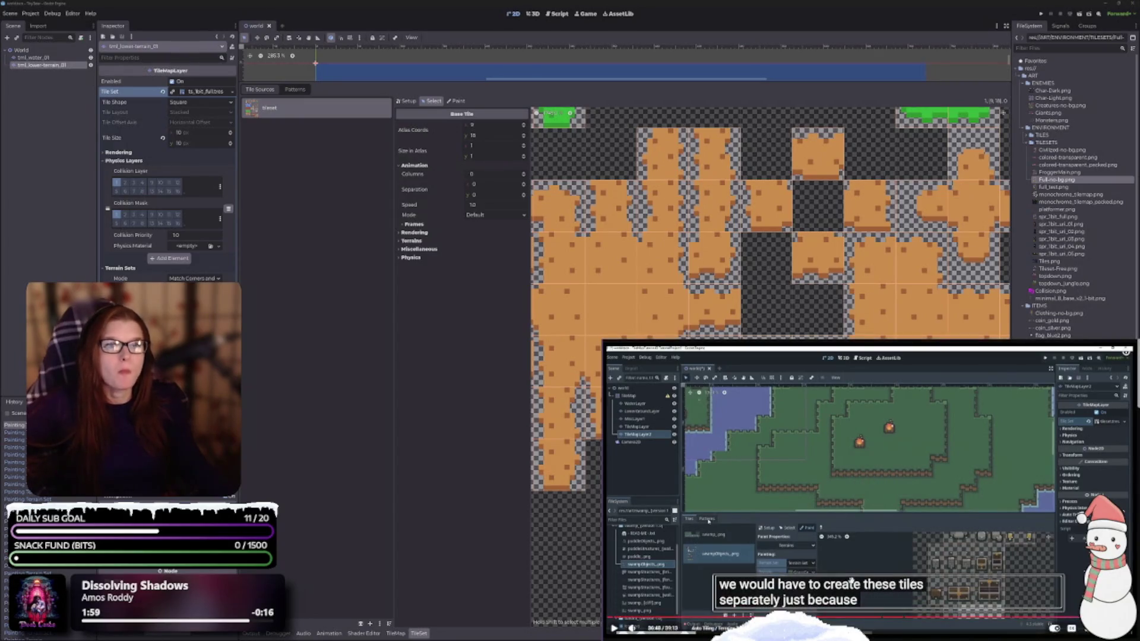
{"action": "left_click", "coordinate": [852, 581]}
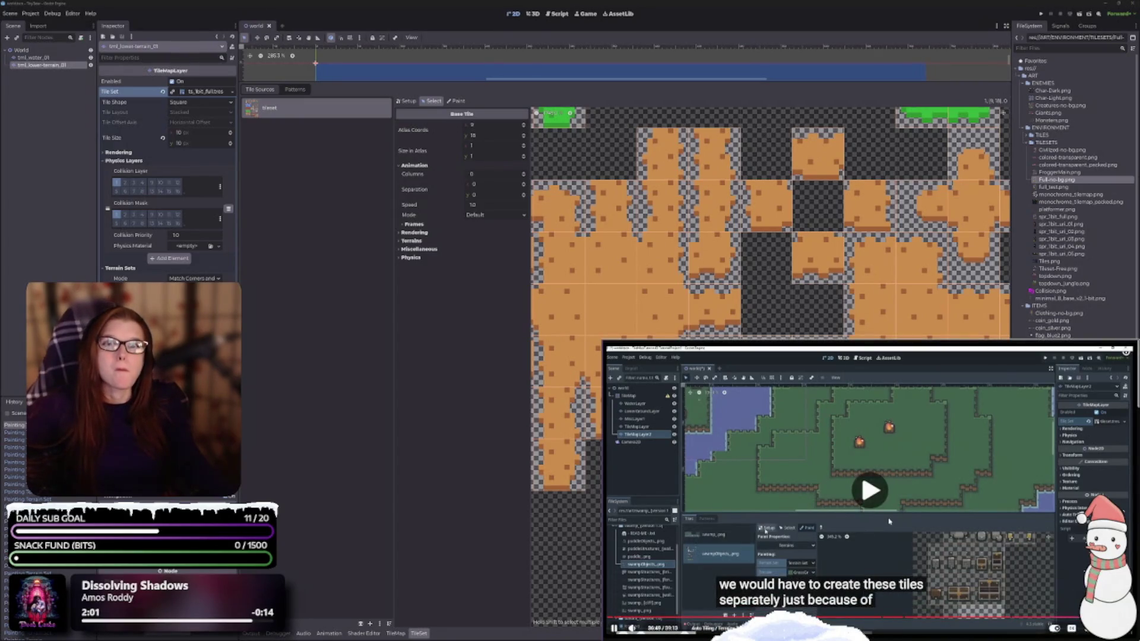
{"action": "key", "text": "space"}
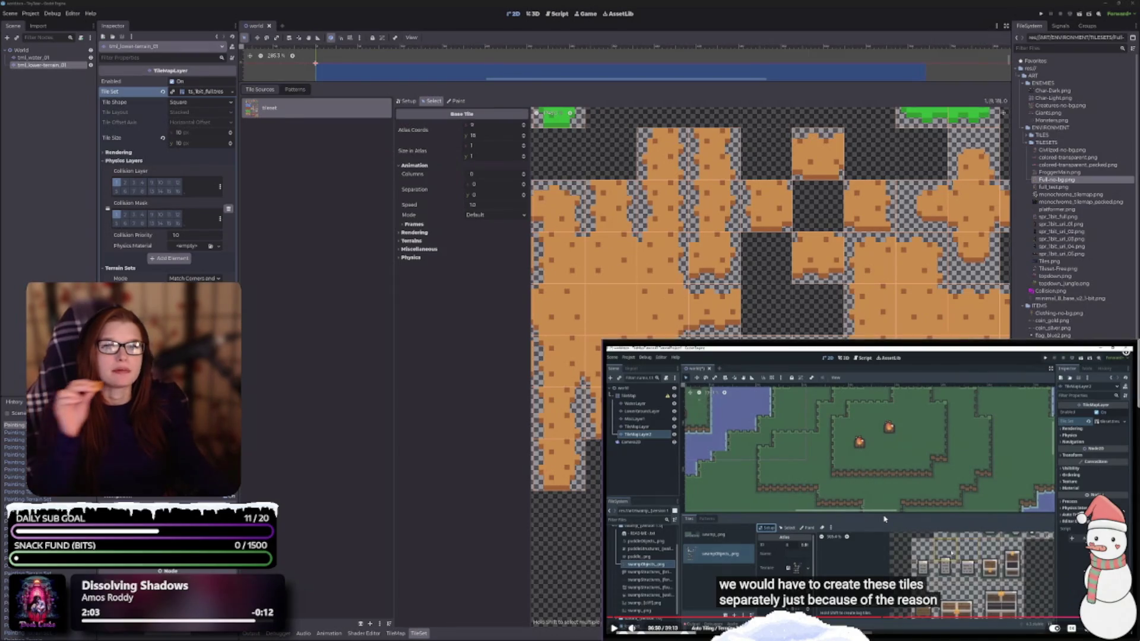
{"action": "left_click", "coordinate": [406, 101]}
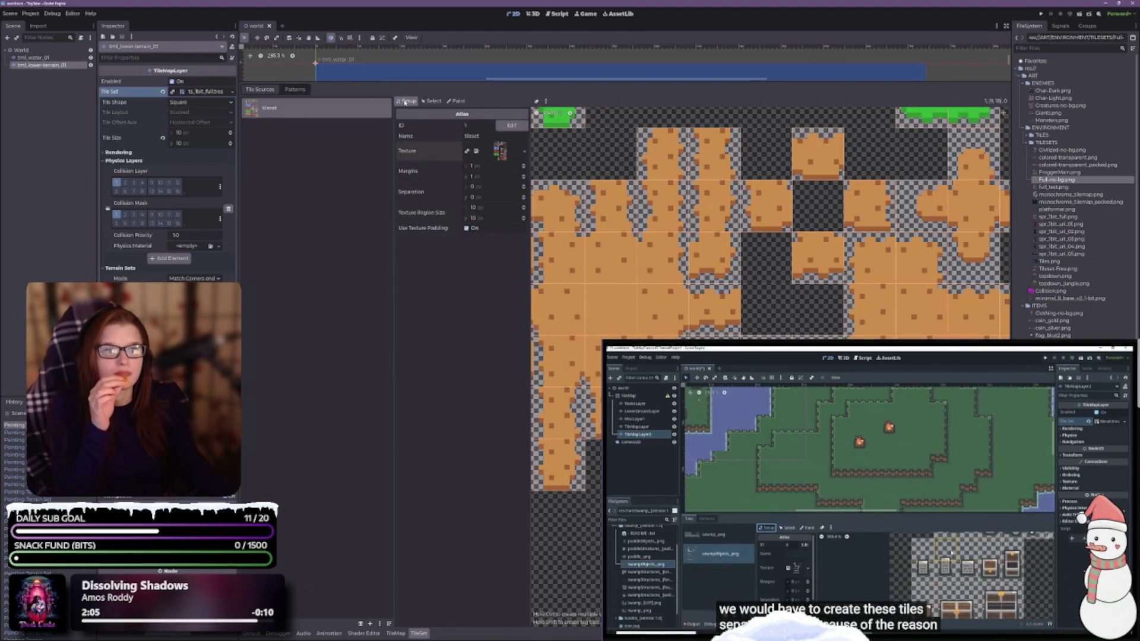
Scroll the atlas to the red tiles and switch the TileSet editor to Paint mode.
{"action": "left_click", "coordinate": [905, 524]}
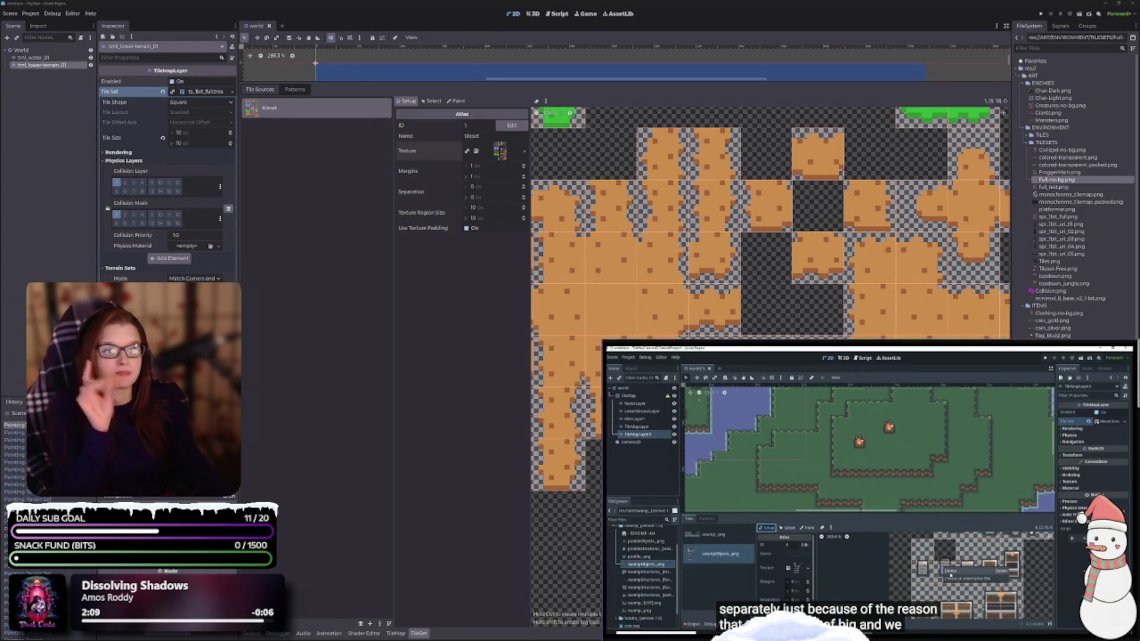
{"action": "scroll", "coordinate": [770, 222], "scroll_direction": "down", "scroll_amount": 3}
{"action": "scroll", "coordinate": [770, 222], "scroll_direction": "down", "scroll_amount": 5}
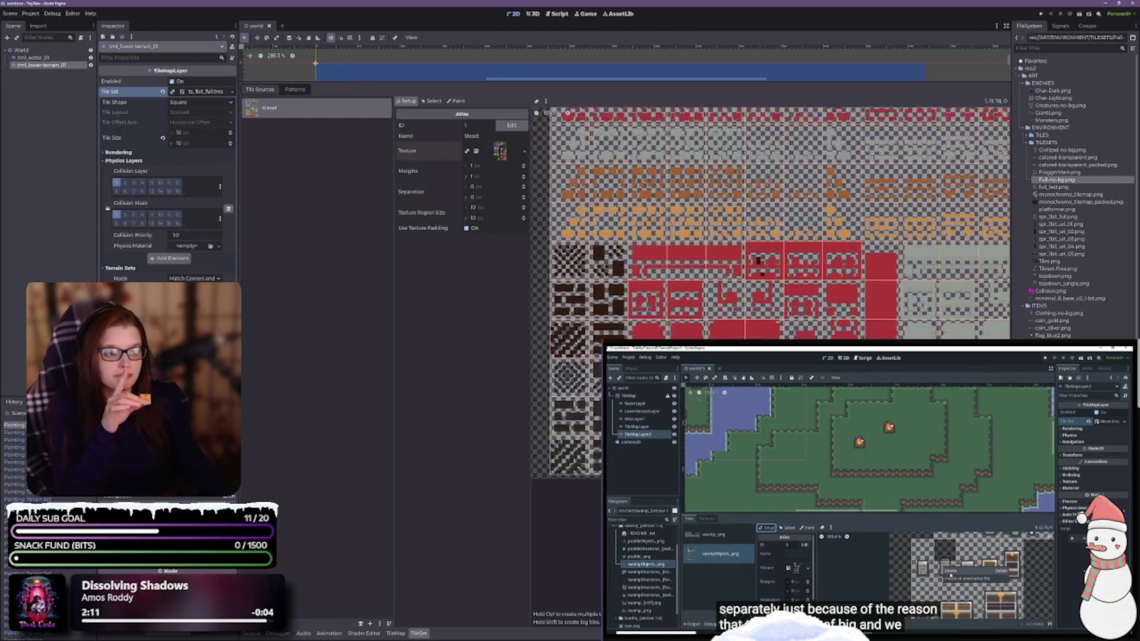
{"action": "scroll", "coordinate": [770, 222], "scroll_direction": "up", "scroll_amount": 3}
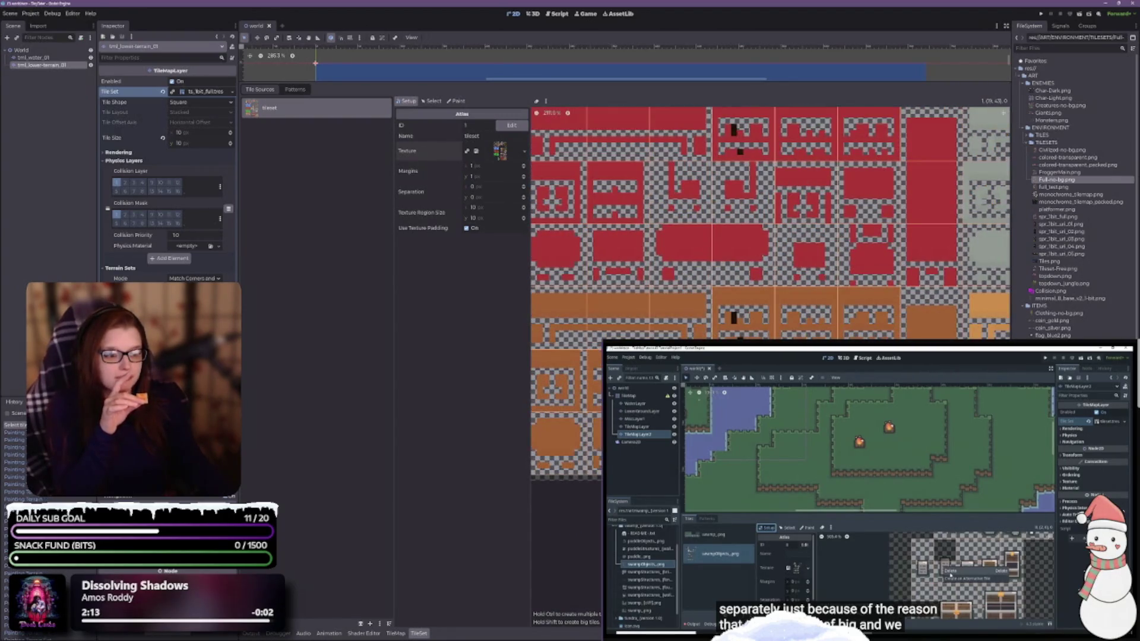
{"action": "scroll", "coordinate": [770, 291], "scroll_direction": "down", "scroll_amount": 1}
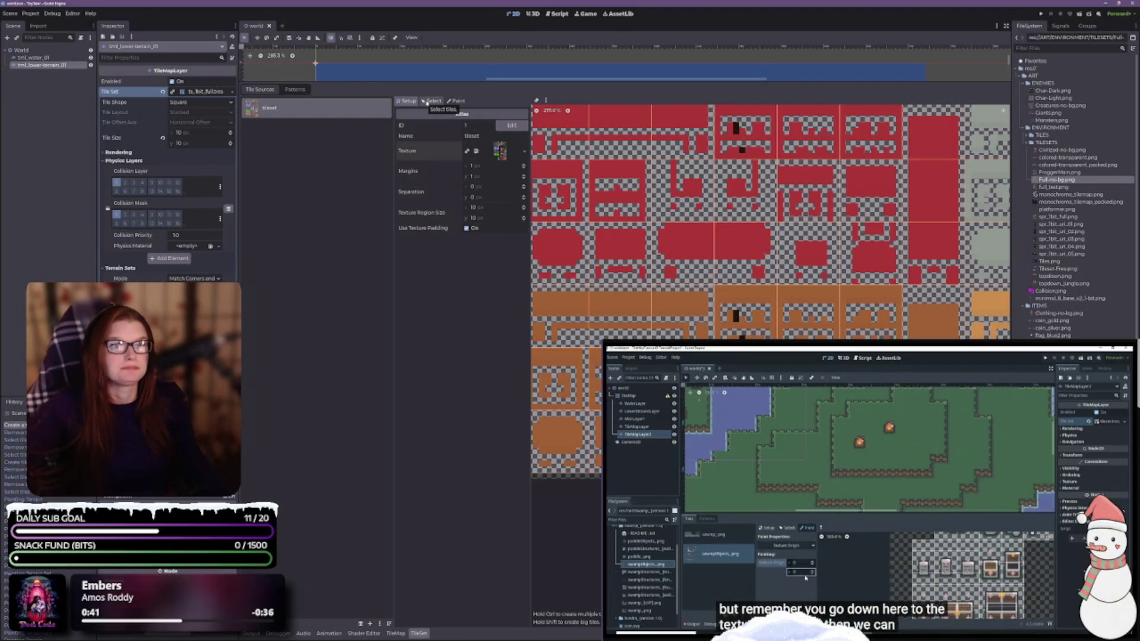
{"action": "left_click", "coordinate": [456, 101]}
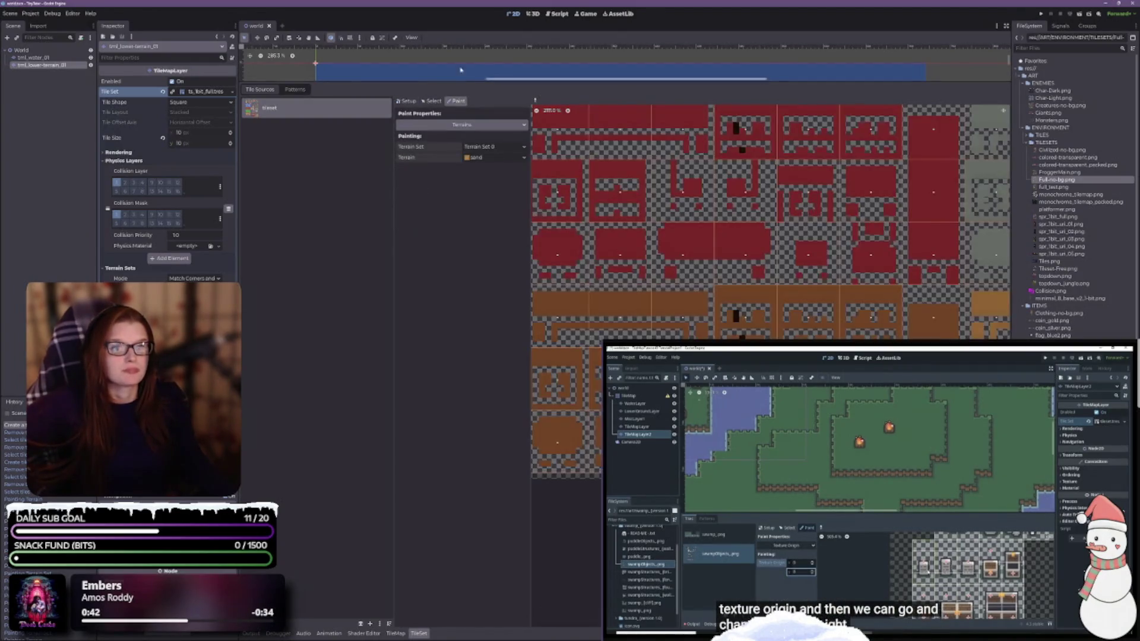
Choose Texture Origin as the painted property and review its 0, 0 markers on the atlas tiles.
{"action": "key", "text": "space"}
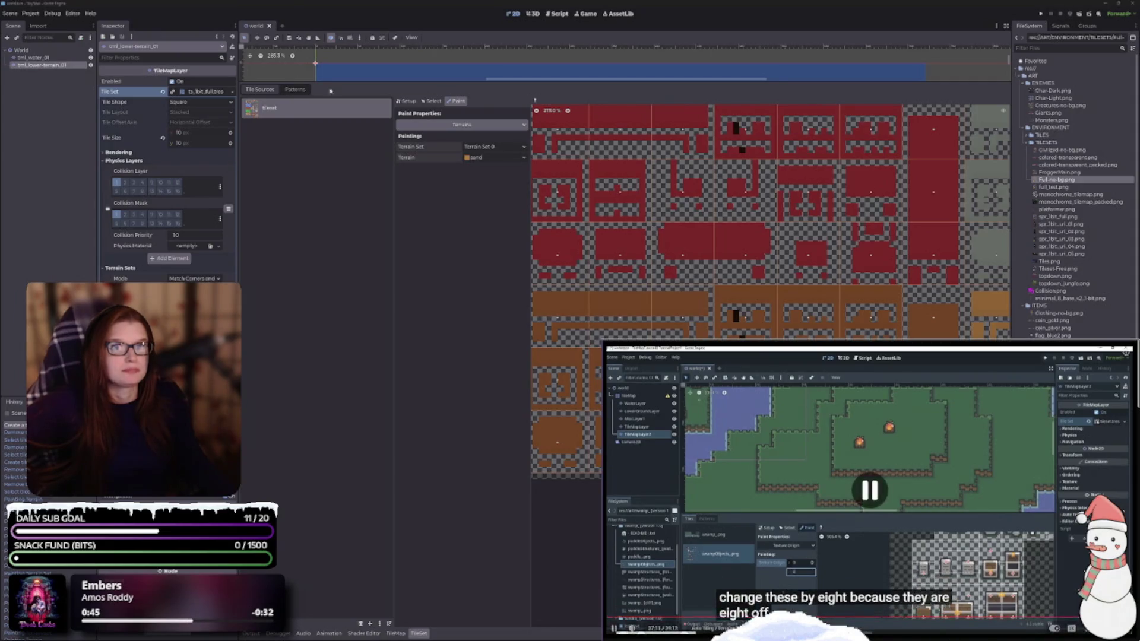
{"action": "key", "text": "space"}
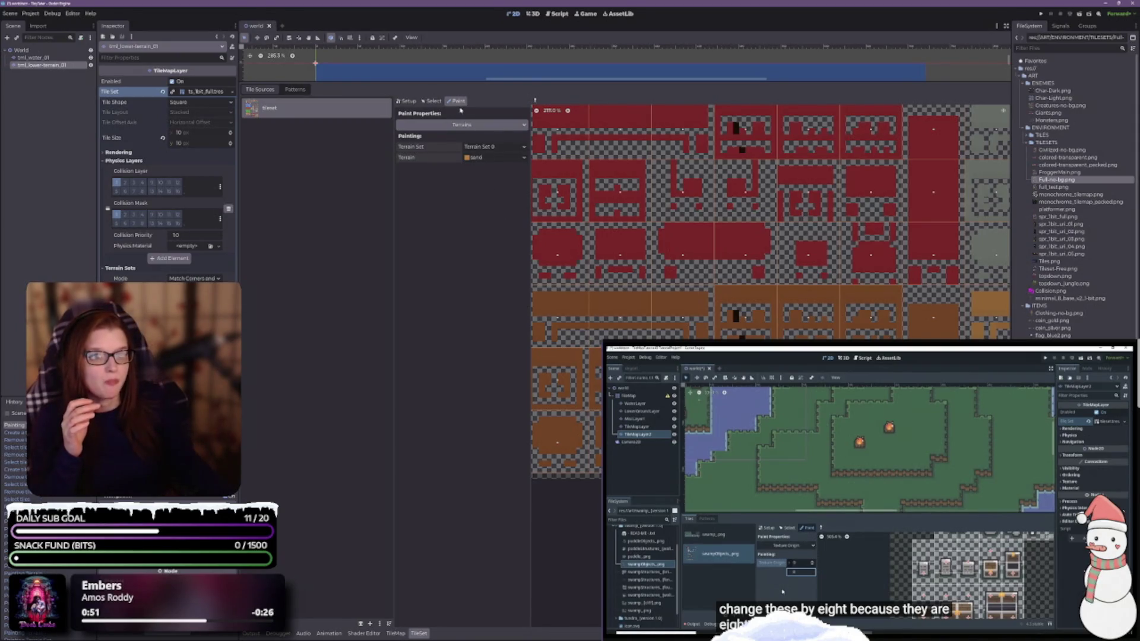
{"action": "left_click", "coordinate": [459, 125]}
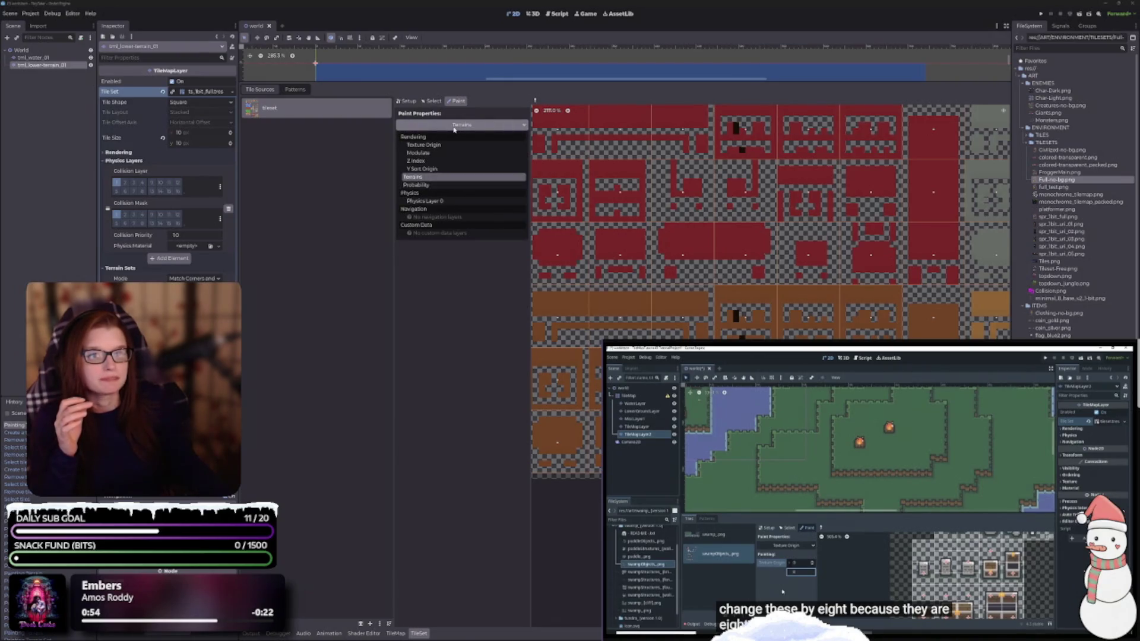
{"action": "left_click", "coordinate": [452, 145]}
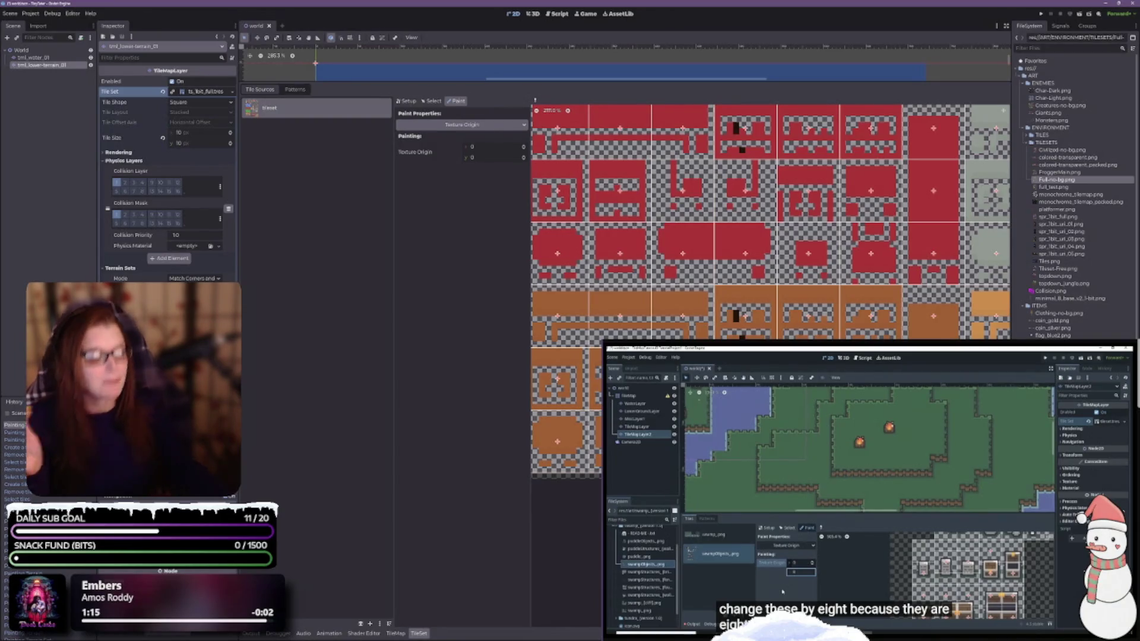
{"action": "scroll", "coordinate": [577, 469], "scroll_direction": "down", "scroll_amount": 2}
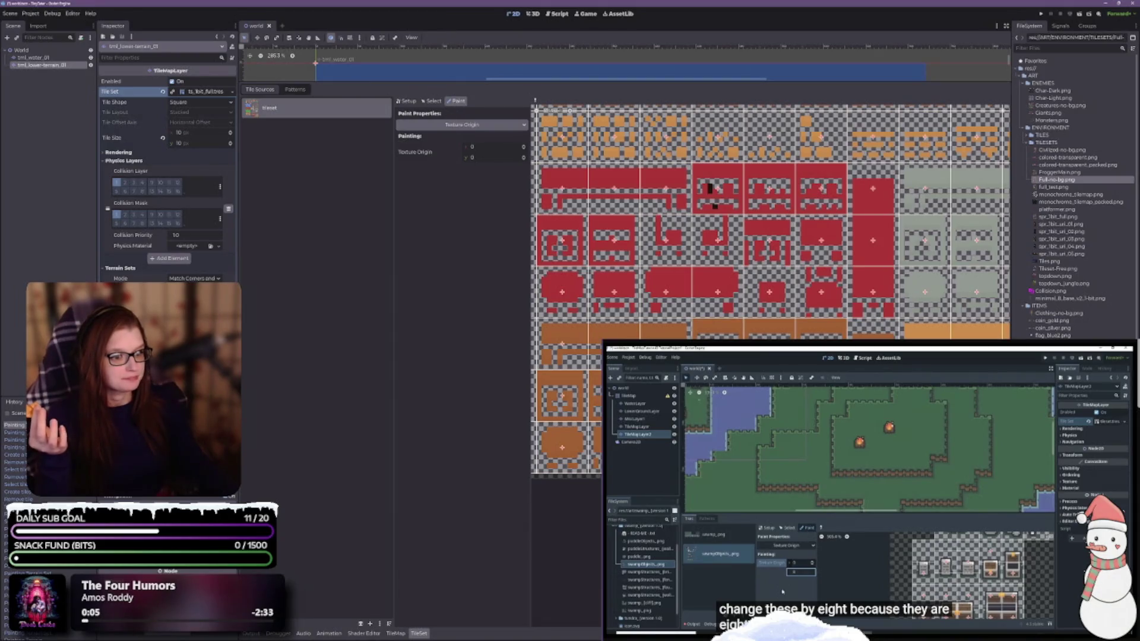
{"action": "scroll", "coordinate": [681, 418], "scroll_direction": "down", "scroll_amount": 1}
{"action": "left_click", "coordinate": [395, 633]}
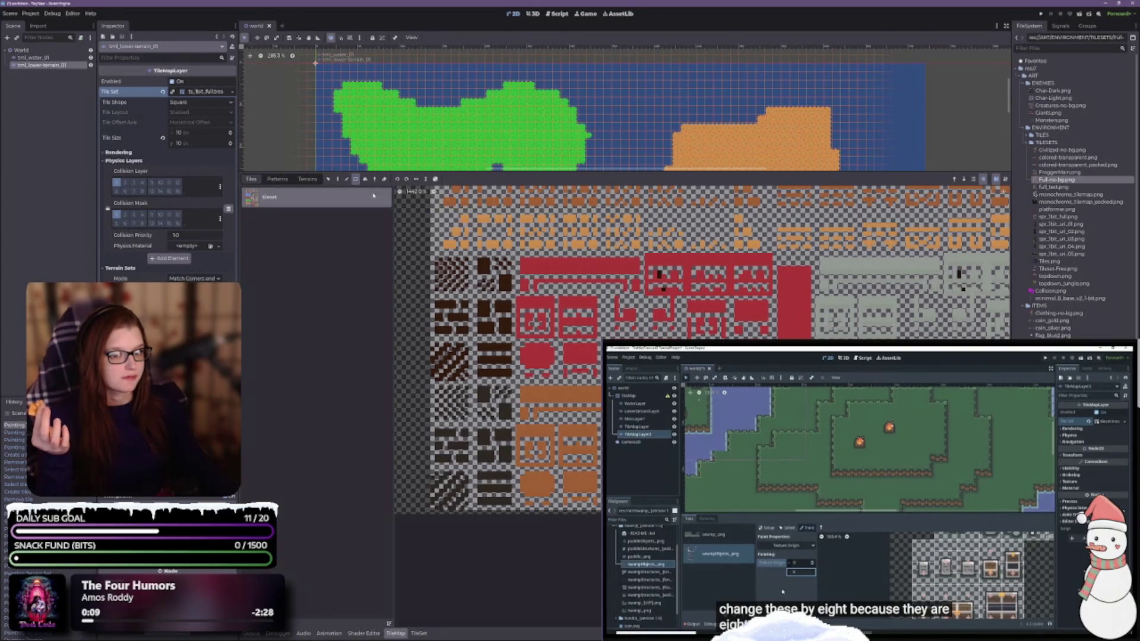
Pick another TileMap paint tool, zoom in on the green grass, and return to Texture Origin painting.
{"action": "left_click", "coordinate": [338, 179]}
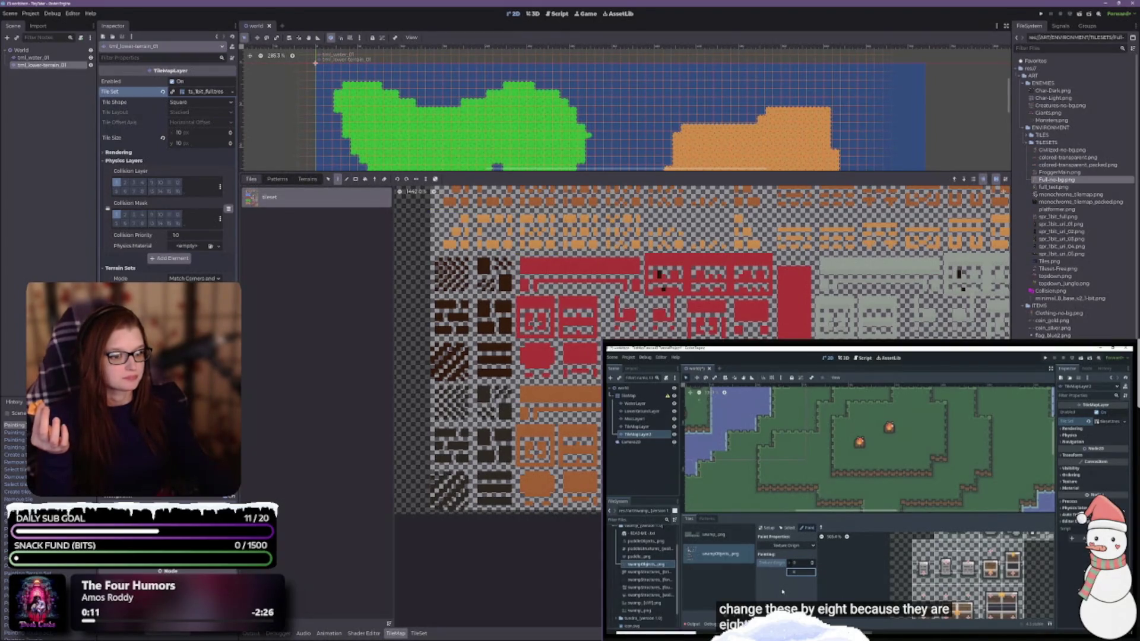
{"action": "scroll", "coordinate": [521, 144], "scroll_direction": "up", "scroll_amount": 5}
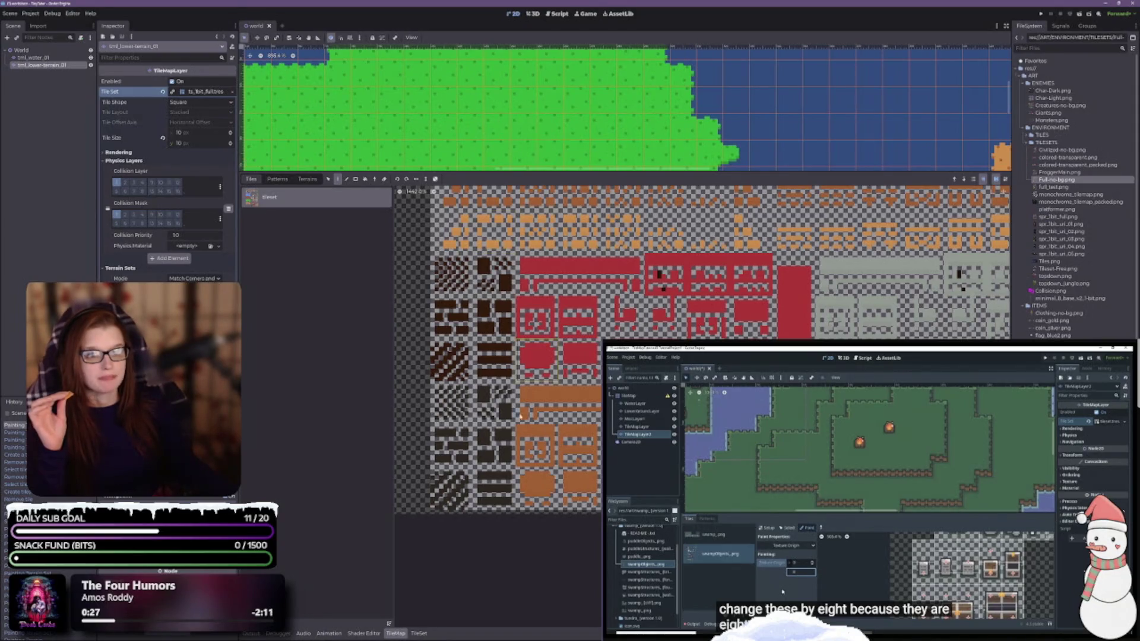
{"action": "left_click", "coordinate": [419, 633]}
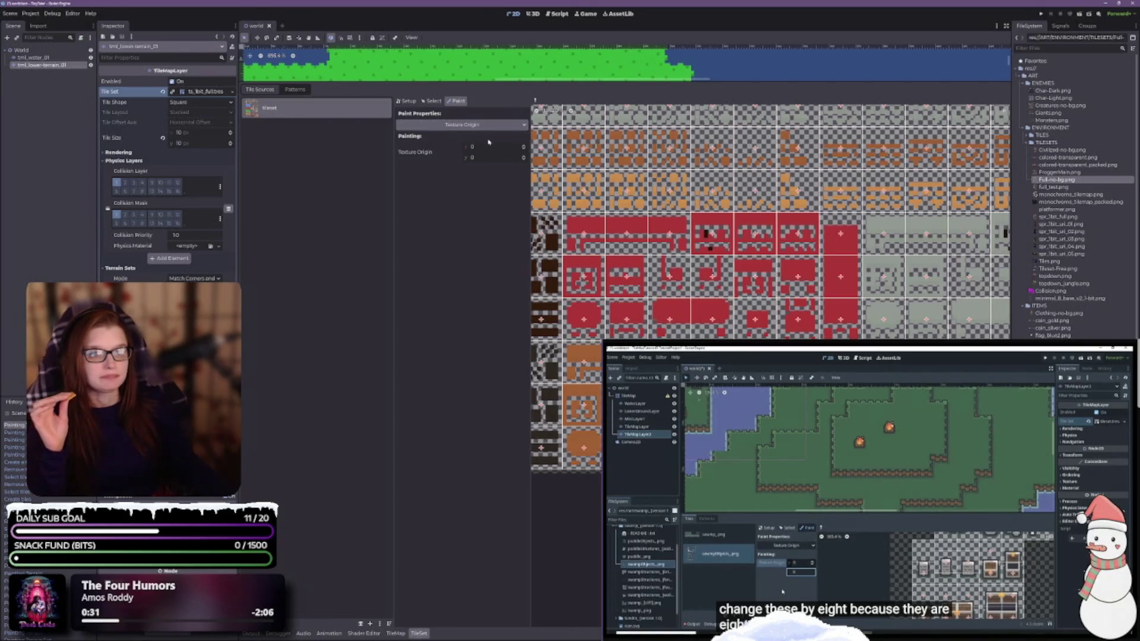
Set the Texture Origin x offset to -5, then go back to the TileMap panel.
{"action": "left_click", "coordinate": [523, 149]}
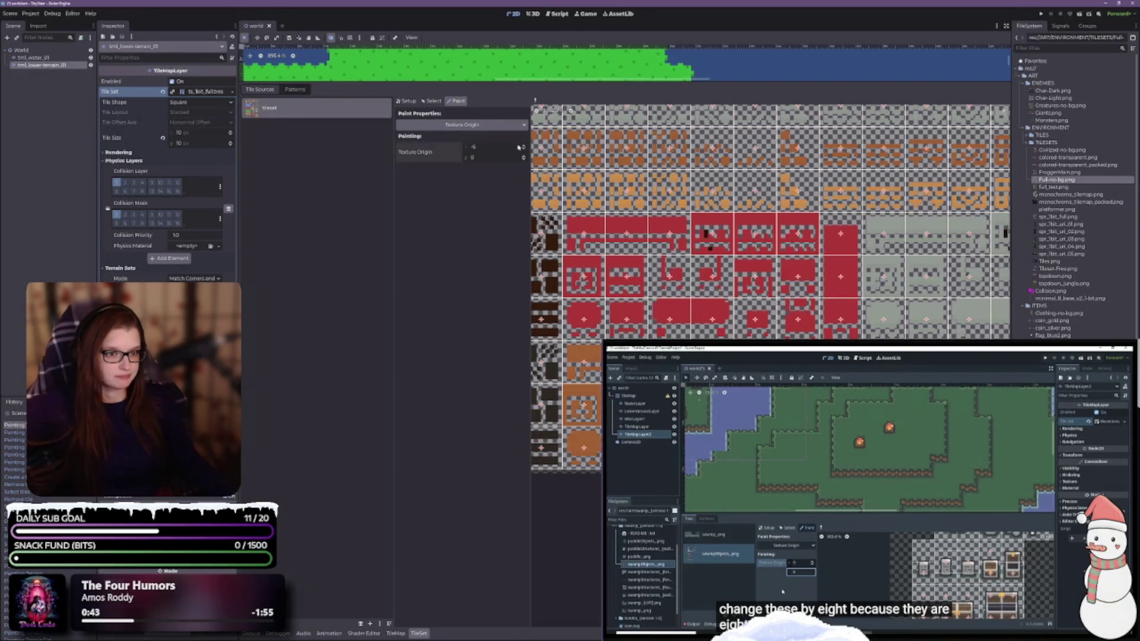
{"action": "left_click", "coordinate": [524, 146]}
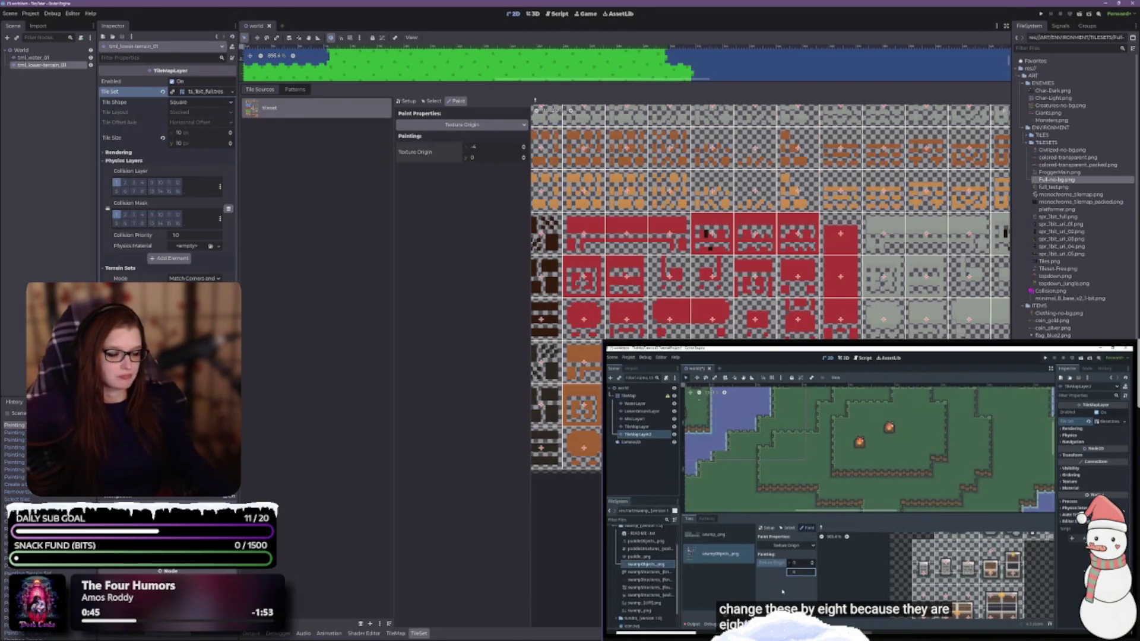
{"action": "left_click", "coordinate": [396, 633]}
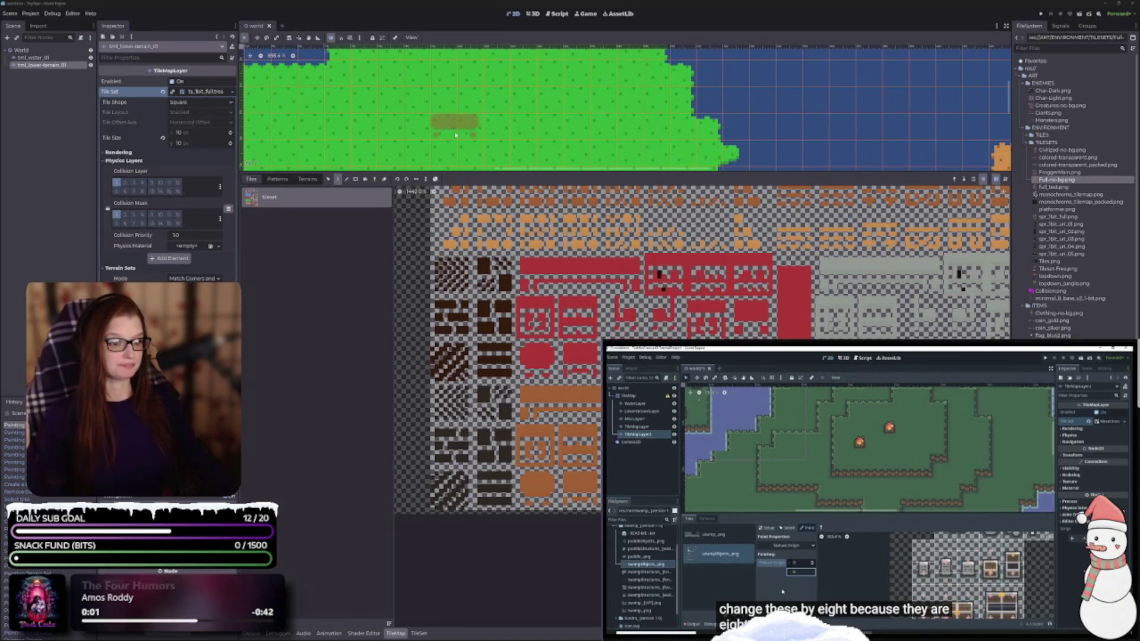
Recheck the Texture Origin x offset at -5 and return to the TileMap panel.
{"action": "left_click", "coordinate": [419, 633]}
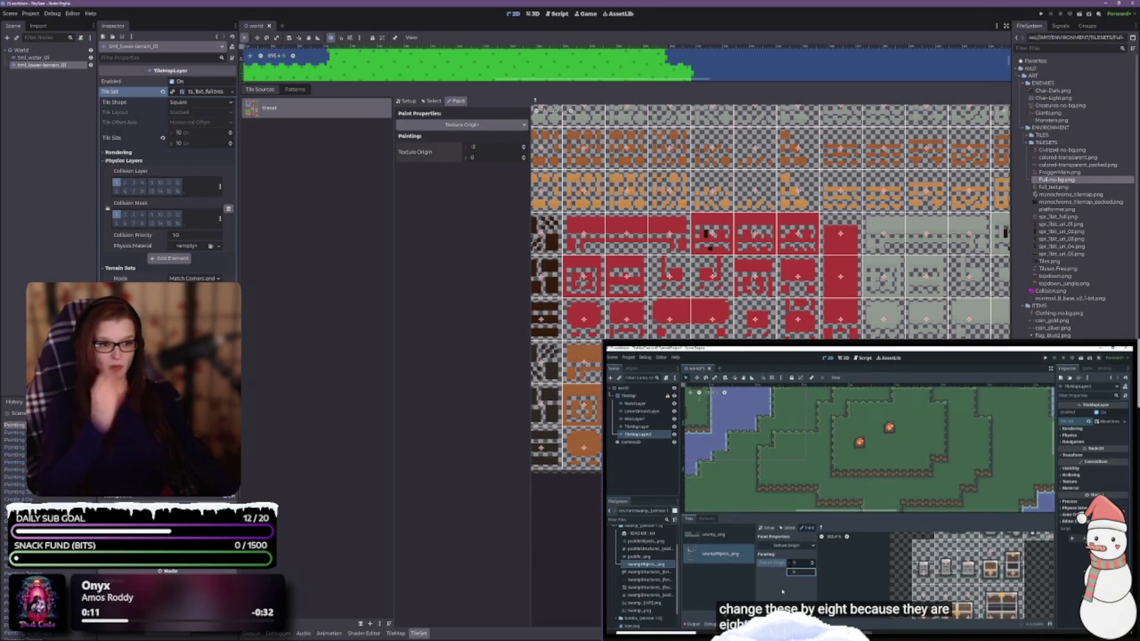
{"action": "left_click", "coordinate": [394, 633]}
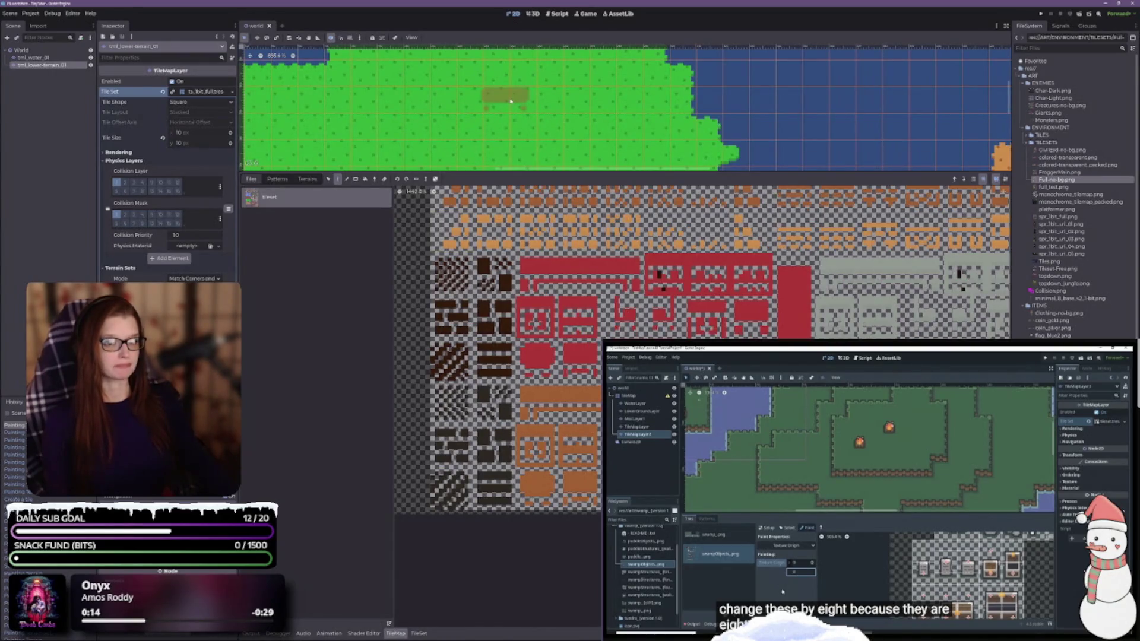
{"action": "left_click", "coordinate": [418, 633]}
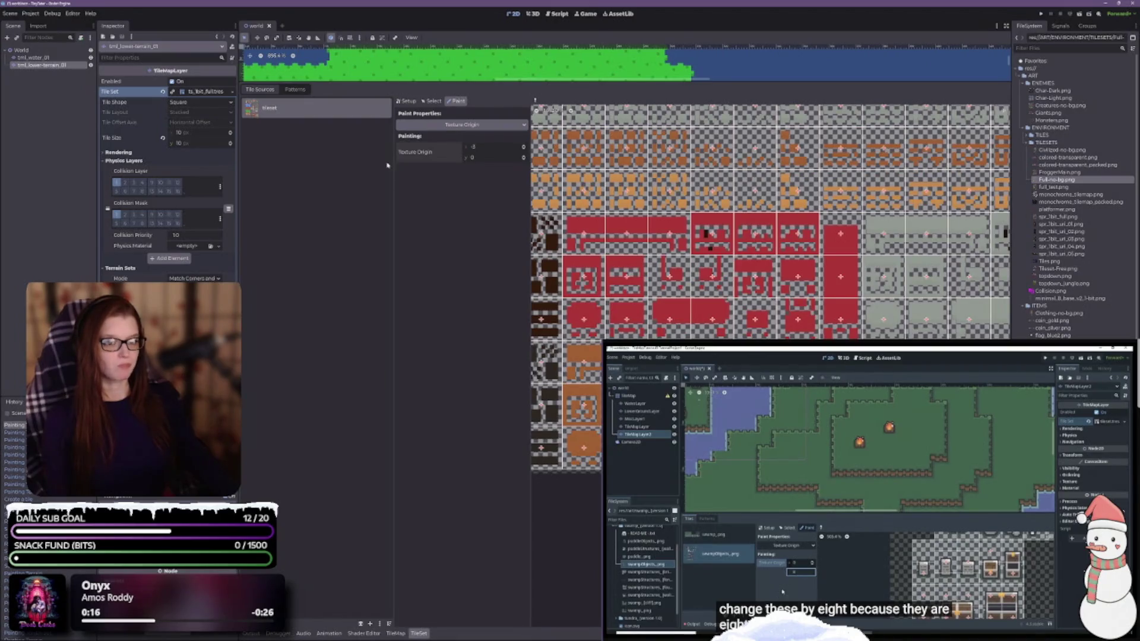
{"action": "left_click_drag", "start_coordinate": [523, 150], "coordinate": [524, 155]}
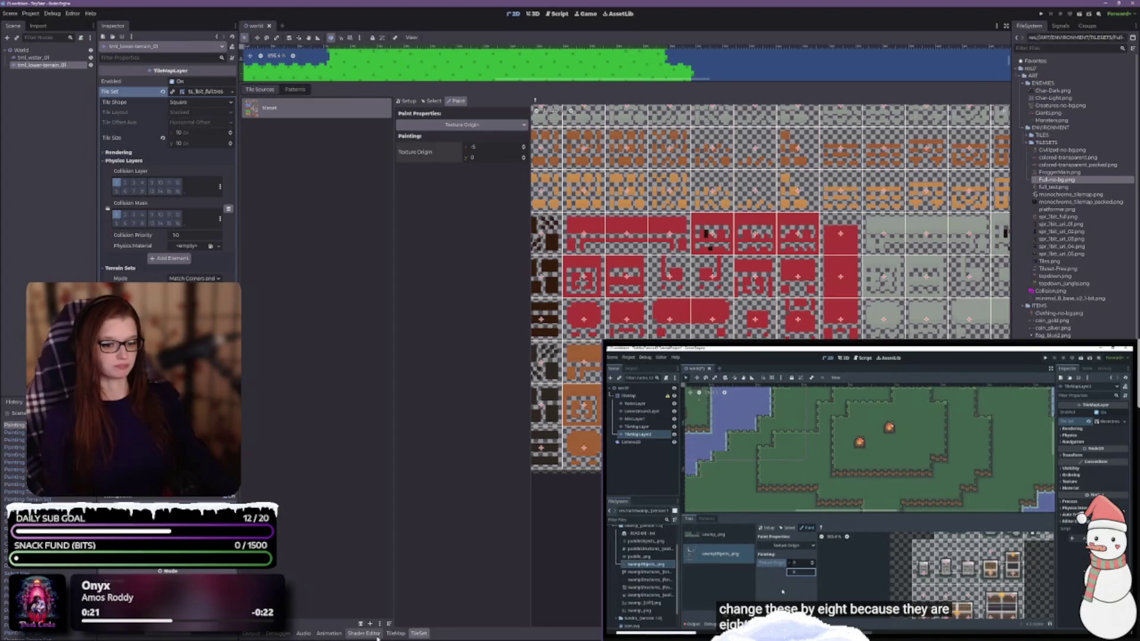
{"action": "left_click", "coordinate": [419, 634]}
{"action": "left_click", "coordinate": [396, 633]}
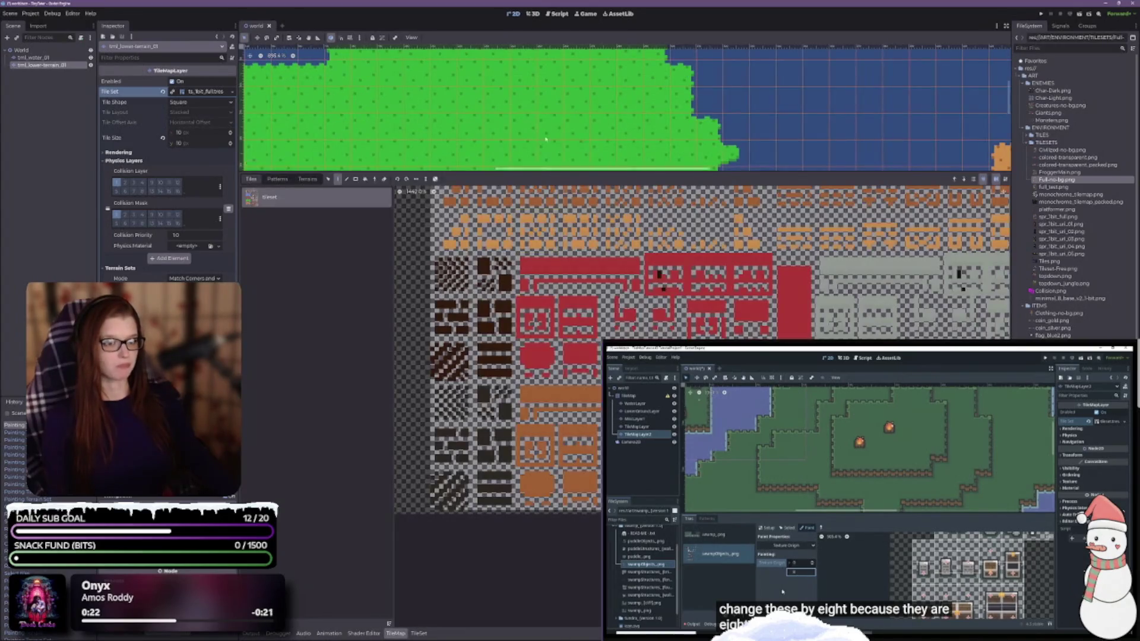
Undo a stray test tile on the grass and enlarge the map viewport above the tile palette.
{"action": "left_click", "coordinate": [528, 93]}
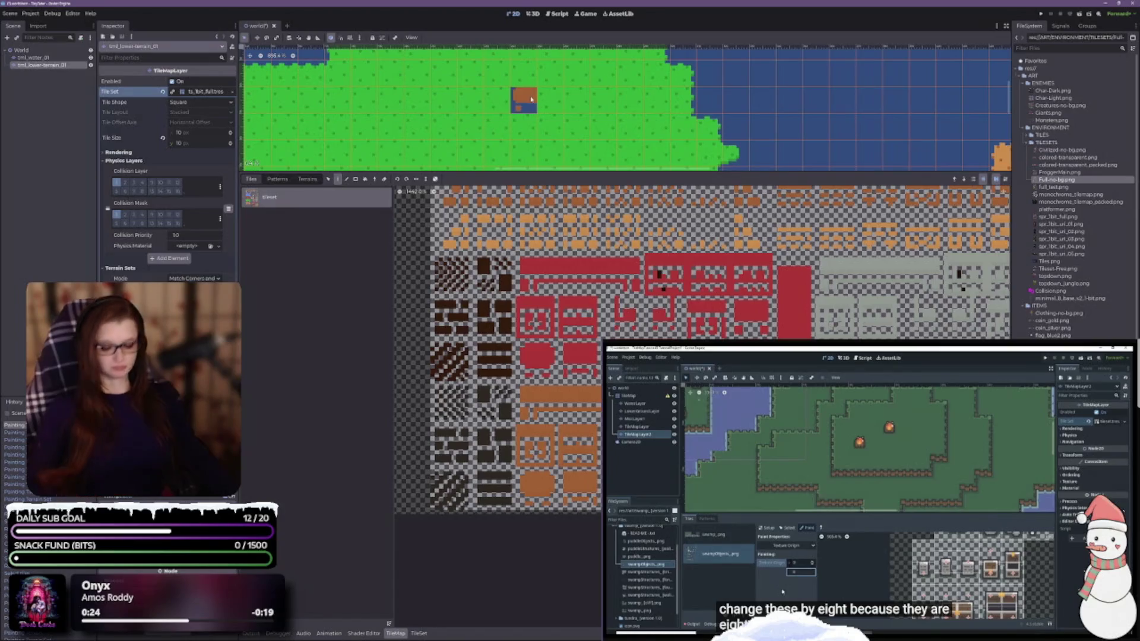
{"action": "key", "text": "ctrl+z"}
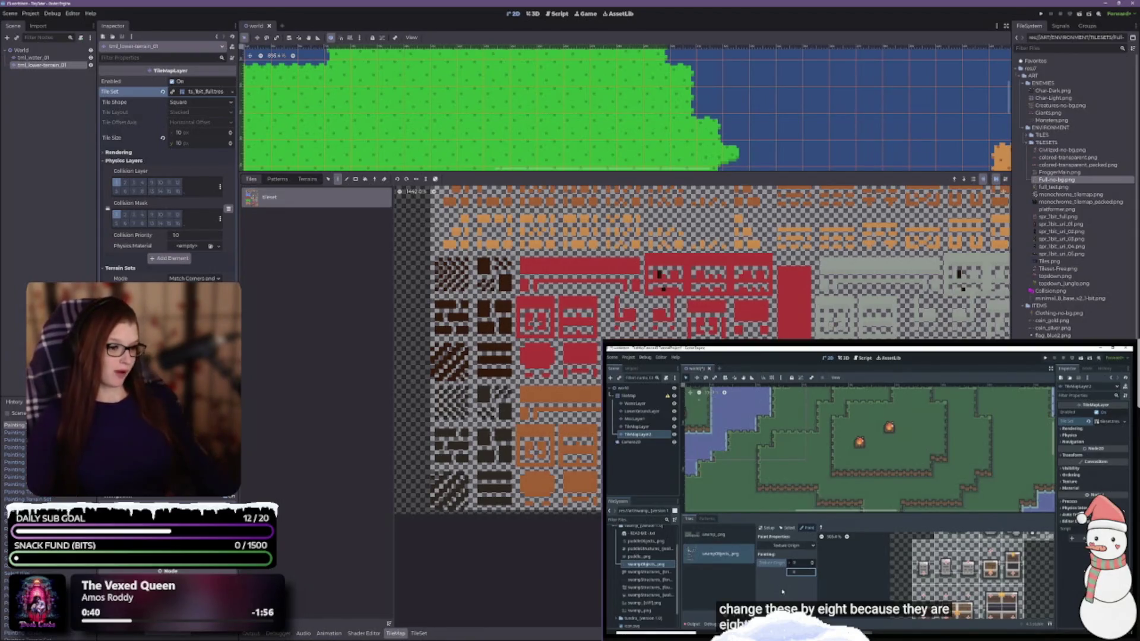
{"action": "scroll", "coordinate": [700, 262], "scroll_direction": "down", "scroll_amount": 3}
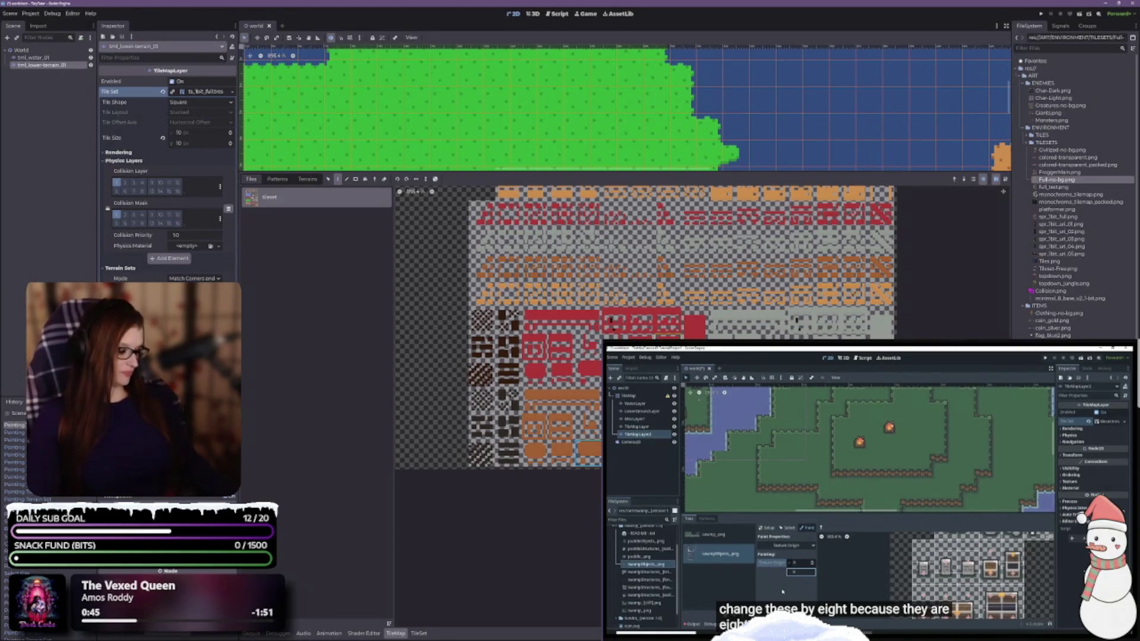
{"action": "left_click_drag", "start_coordinate": [416, 174], "coordinate": [416, 505]}
{"action": "left_click", "coordinate": [1045, 626]}
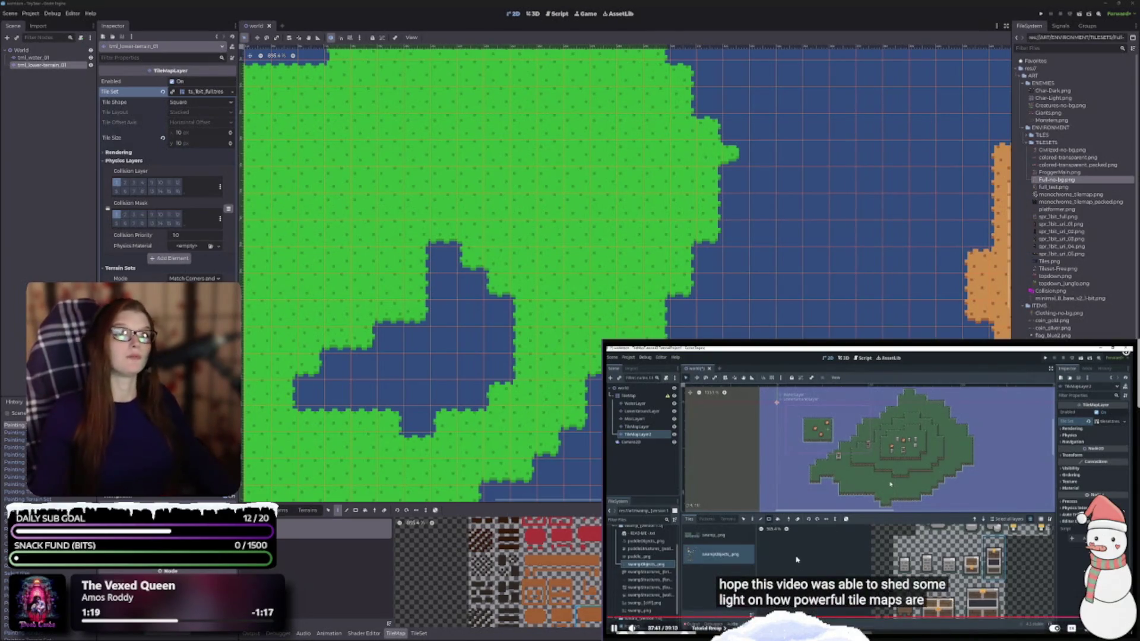
Pause the tilemap tutorial and scroll through its description and comments.
{"action": "key", "text": "space"}
{"action": "scroll", "coordinate": [1039, 549], "scroll_direction": "down", "scroll_amount": 5}
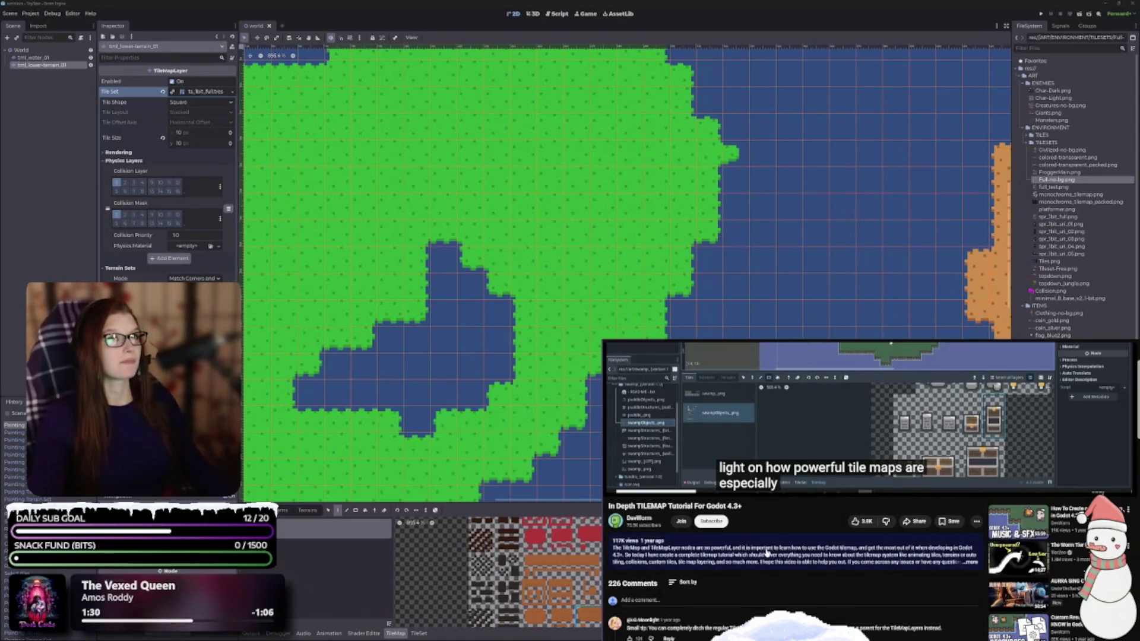
{"action": "scroll", "coordinate": [811, 586], "scroll_direction": "down", "scroll_amount": 3}
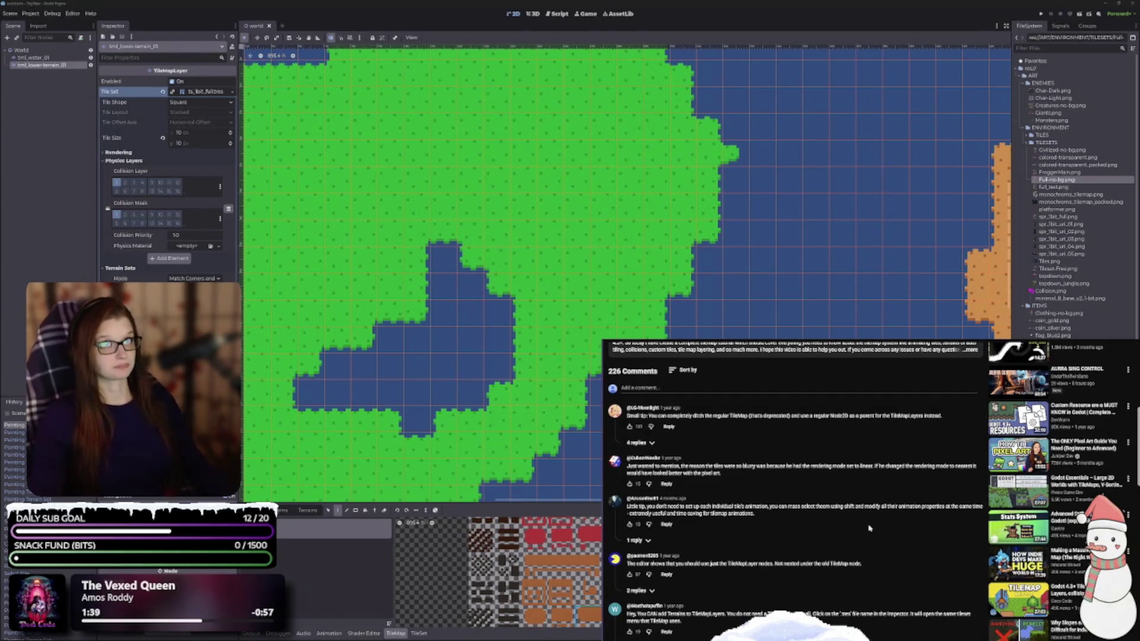
{"action": "scroll", "coordinate": [868, 528], "scroll_direction": "up", "scroll_amount": 5}
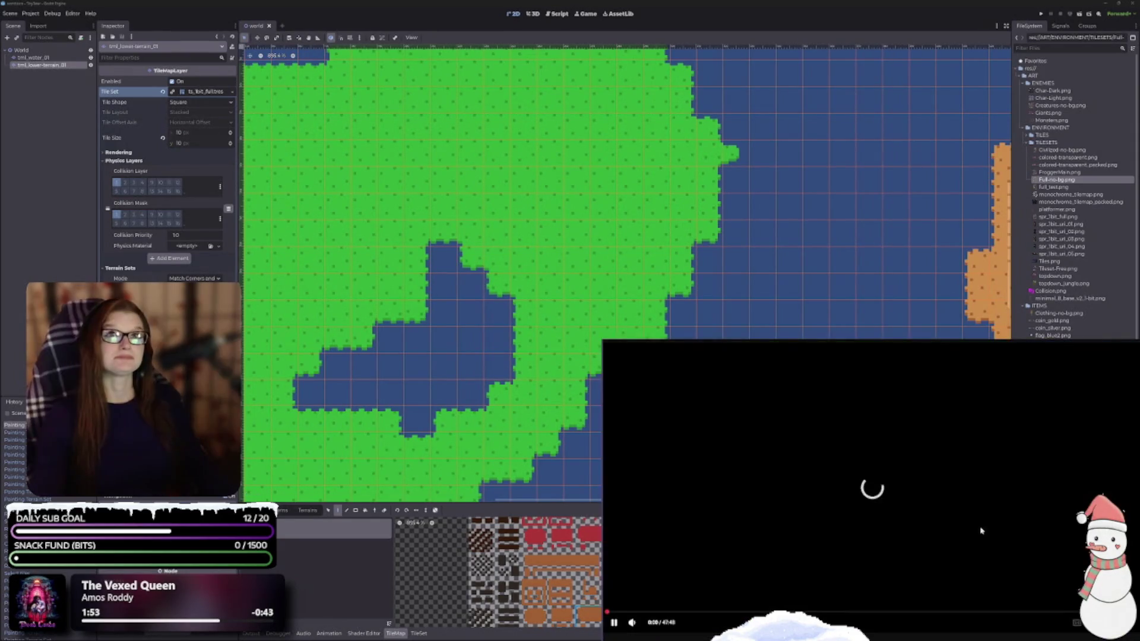
Briefly play, then pause, the new gameplay reference video.
{"action": "left_click", "coordinate": [615, 628]}
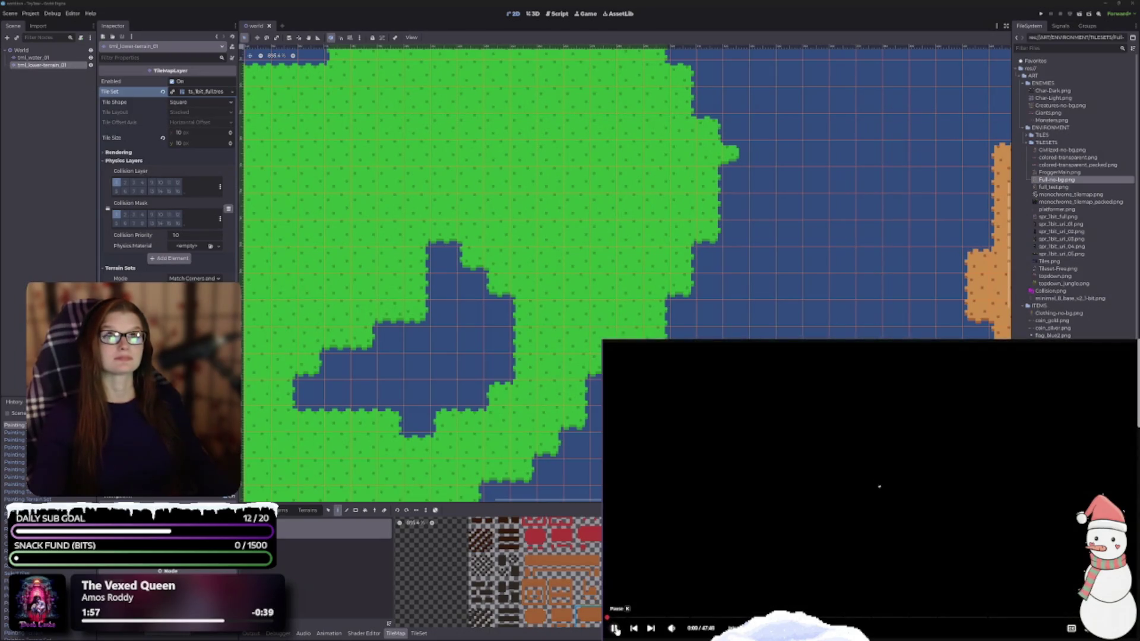
{"action": "left_click", "coordinate": [615, 628]}
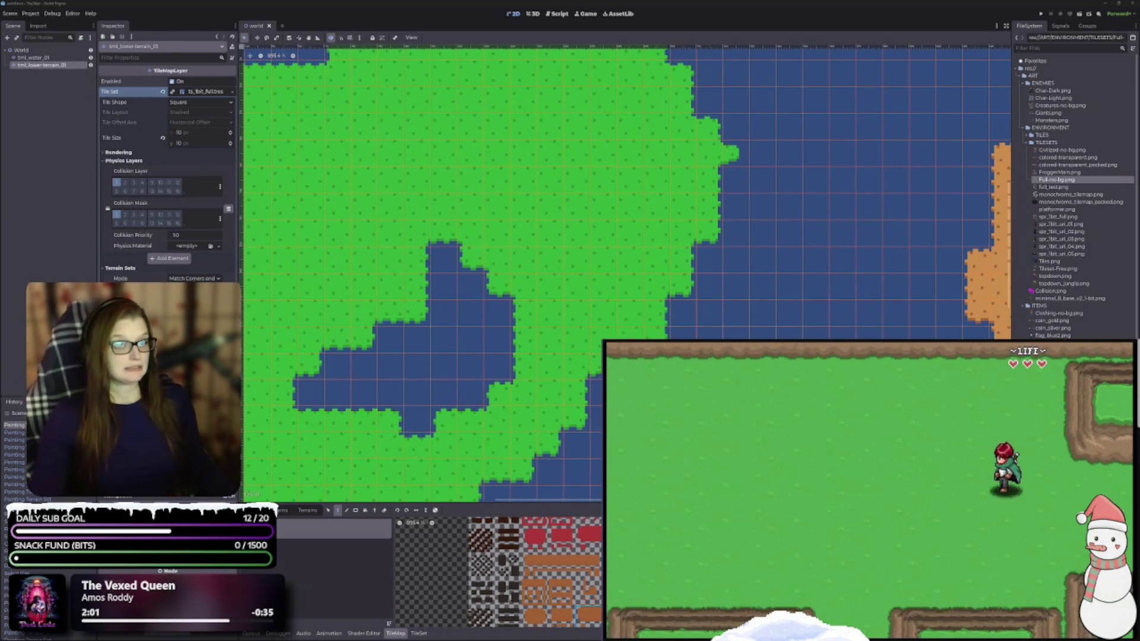
{"action": "scroll", "coordinate": [618, 272], "scroll_direction": "down", "scroll_amount": 3}
{"action": "scroll", "coordinate": [618, 272], "scroll_direction": "right", "scroll_amount": 4}
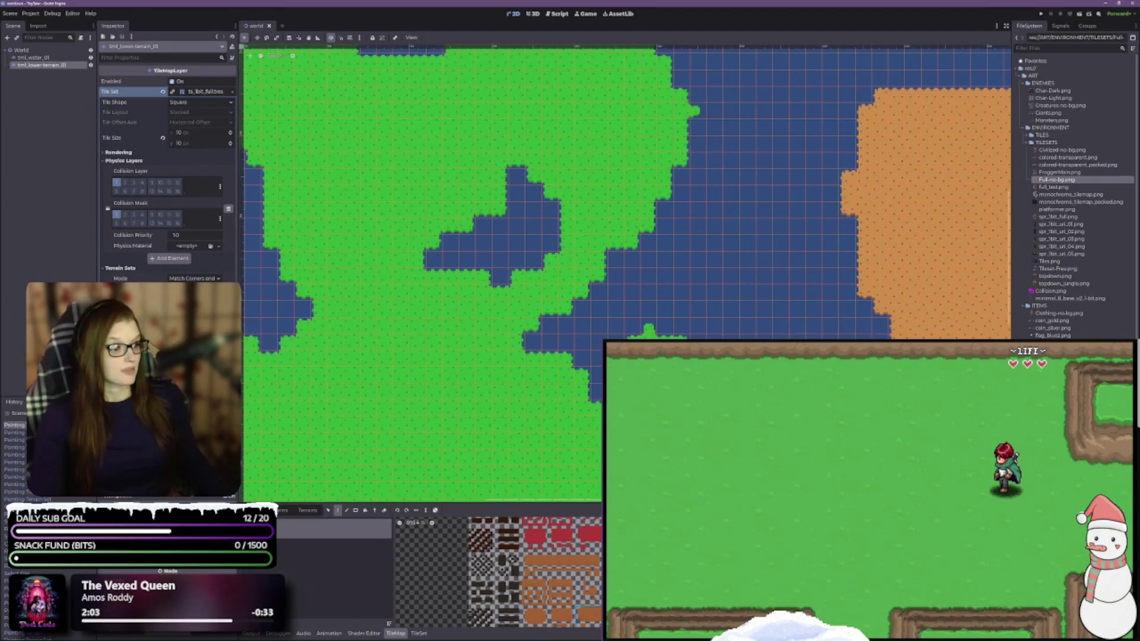
Deselect the TileMapLayer and zoom out to show the whole grass island and sand area.
{"action": "left_click", "coordinate": [83, 140]}
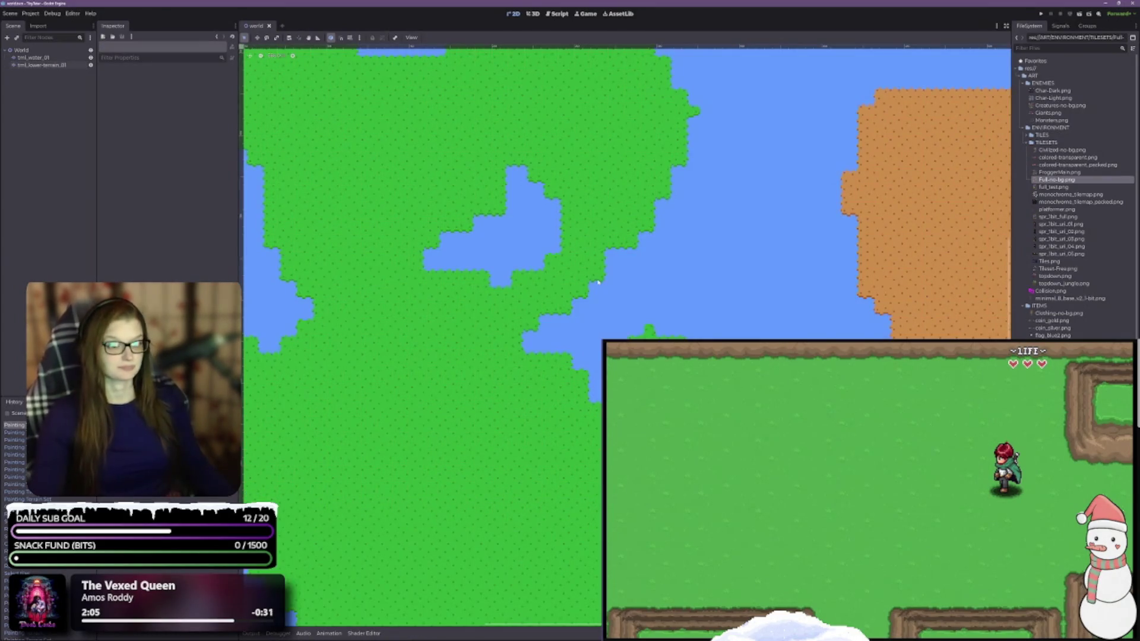
{"action": "scroll", "coordinate": [598, 283], "scroll_direction": "down", "scroll_amount": 4}
{"action": "scroll", "coordinate": [678, 321], "scroll_direction": "up", "scroll_amount": 2}
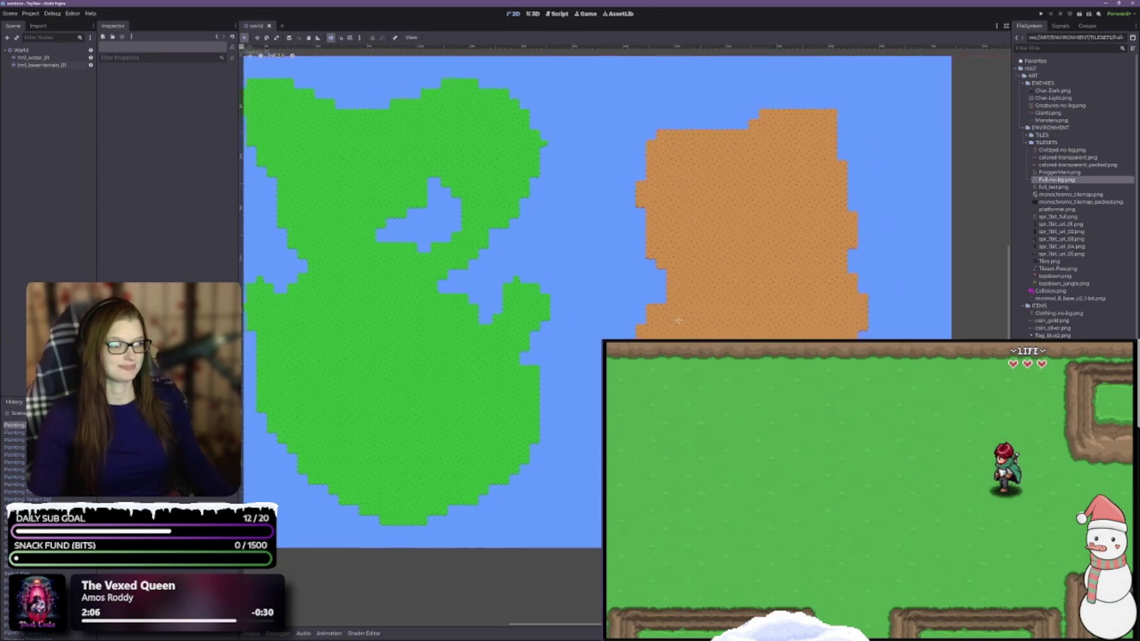
{"action": "scroll", "coordinate": [678, 321], "scroll_direction": "up", "scroll_amount": 1}
{"action": "scroll", "coordinate": [679, 321], "scroll_direction": "left", "scroll_amount": 3}
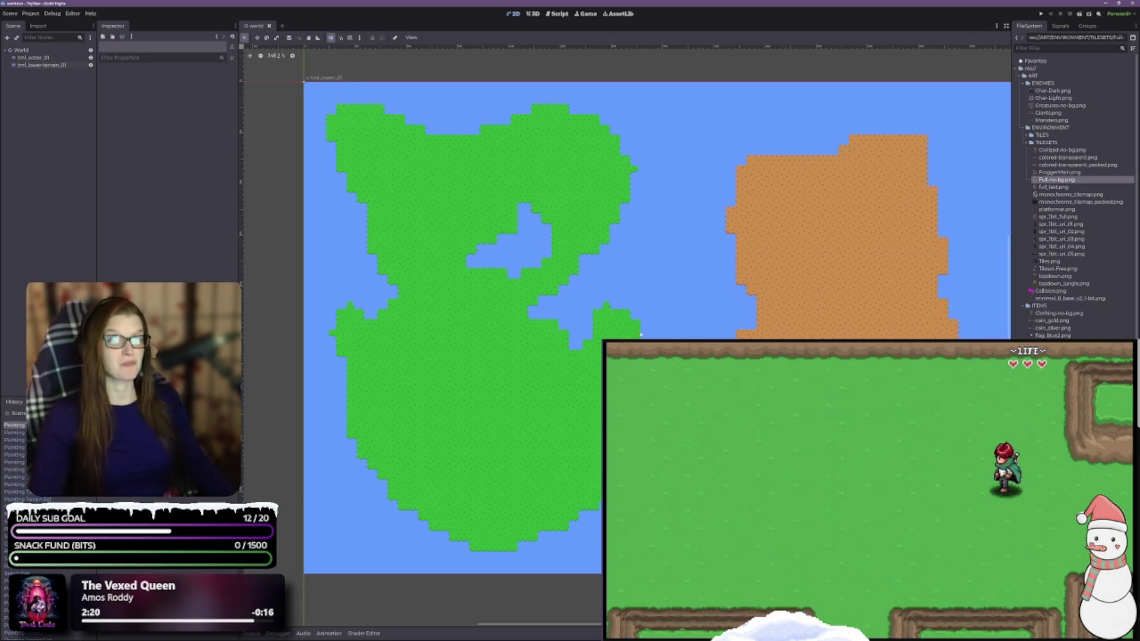
{"action": "scroll", "coordinate": [683, 330], "scroll_direction": "down", "scroll_amount": 3}
{"action": "scroll", "coordinate": [718, 326], "scroll_direction": "up", "scroll_amount": 1}
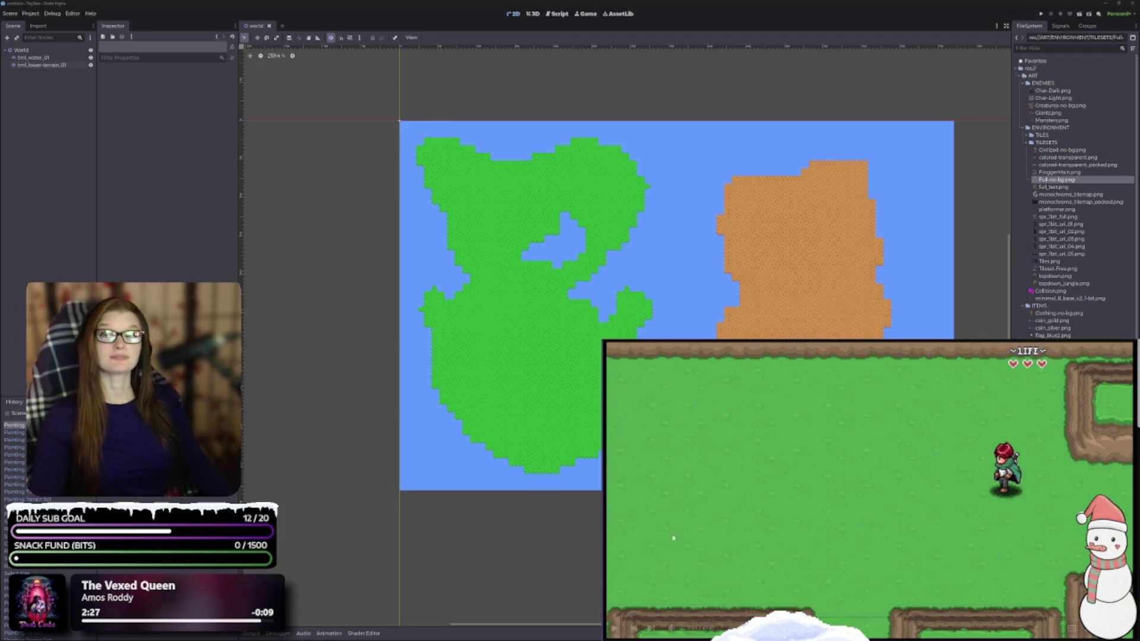
{"action": "mouse_move", "coordinate": [776, 587]}
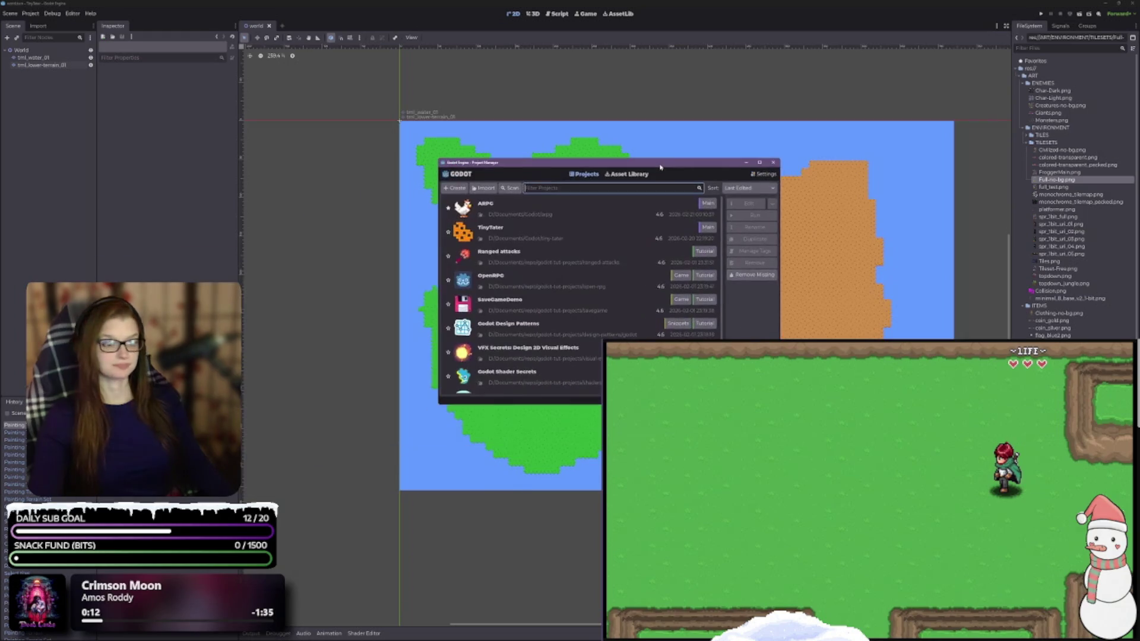
Open the ARPG project from the Project Manager.
{"action": "double_click", "coordinate": [567, 215]}
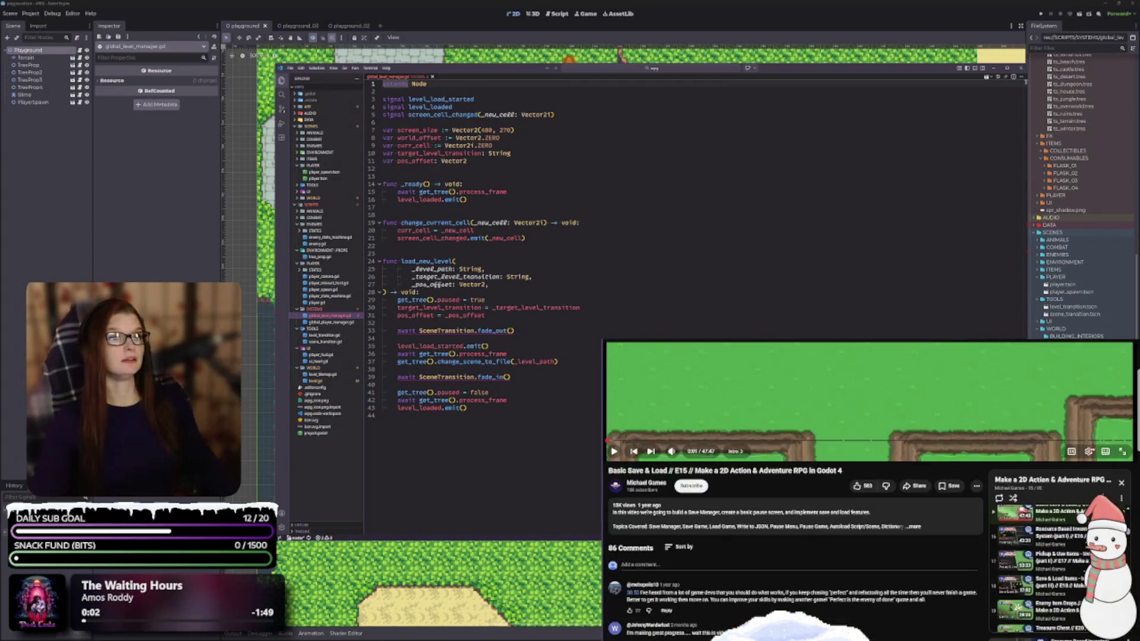
Read through player.gd in VS Code, then open player_state_machine.gd.
{"action": "scroll", "coordinate": [1039, 567], "scroll_direction": "up", "scroll_amount": 3}
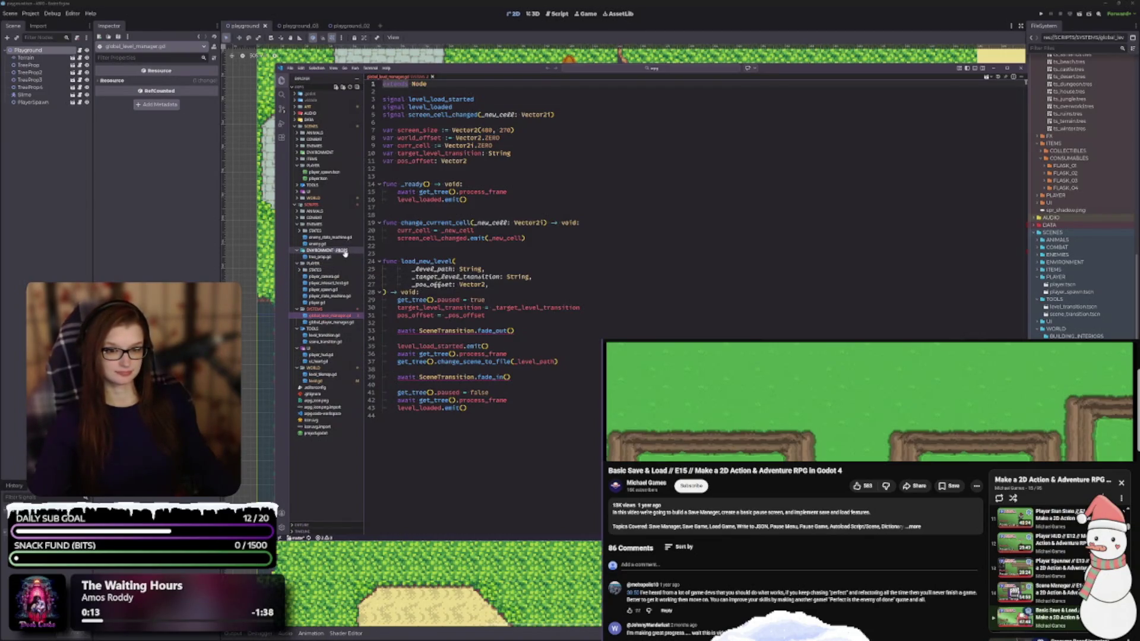
{"action": "left_click", "coordinate": [321, 302]}
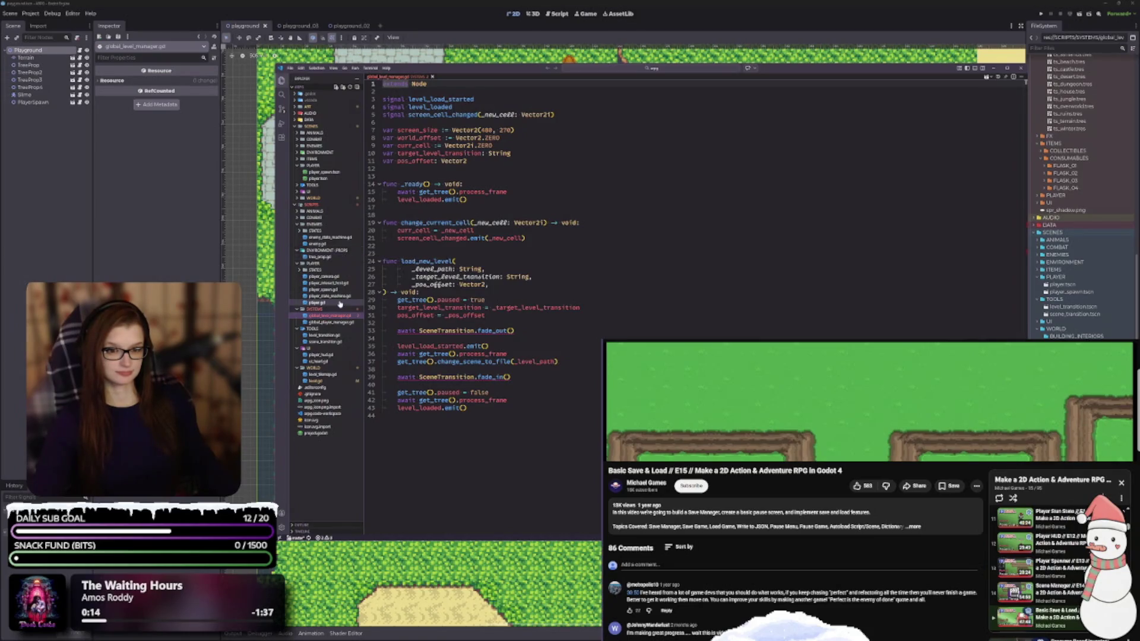
{"action": "scroll", "coordinate": [523, 427], "scroll_direction": "down", "scroll_amount": 5}
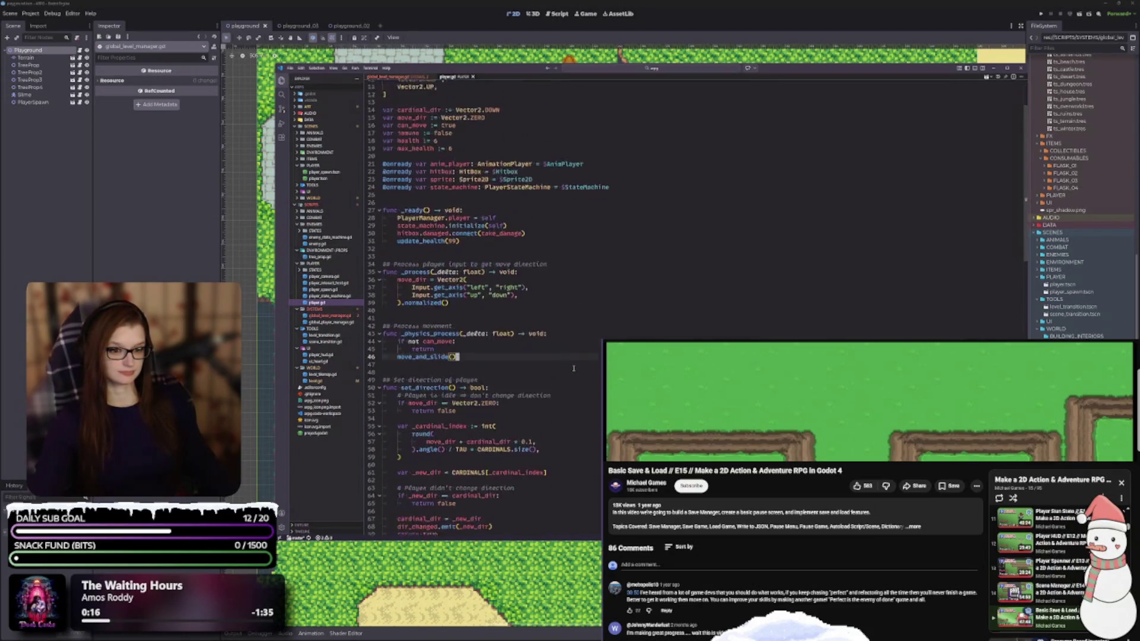
{"action": "scroll", "coordinate": [574, 366], "scroll_direction": "up", "scroll_amount": 5}
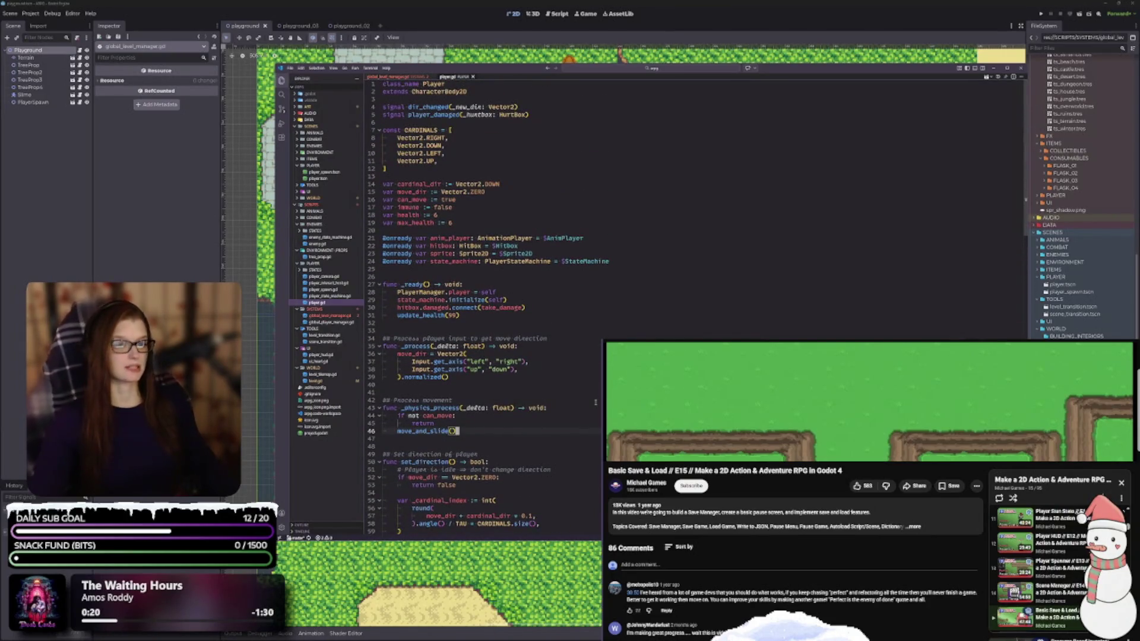
{"action": "scroll", "coordinate": [546, 359], "scroll_direction": "down", "scroll_amount": 14}
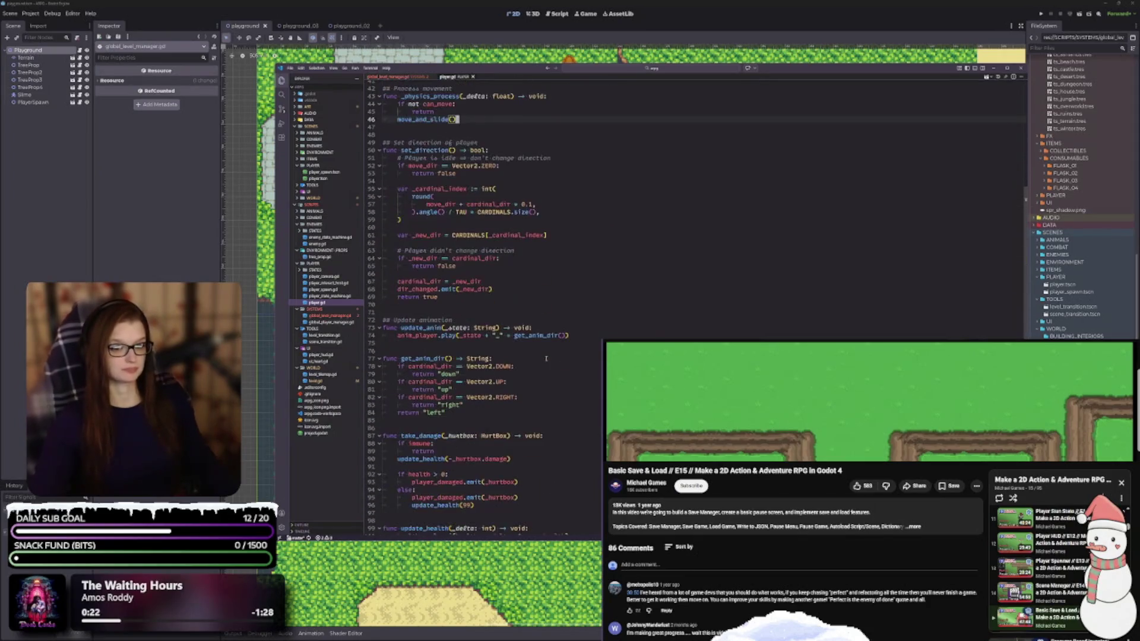
{"action": "scroll", "coordinate": [529, 408], "scroll_direction": "down", "scroll_amount": 8}
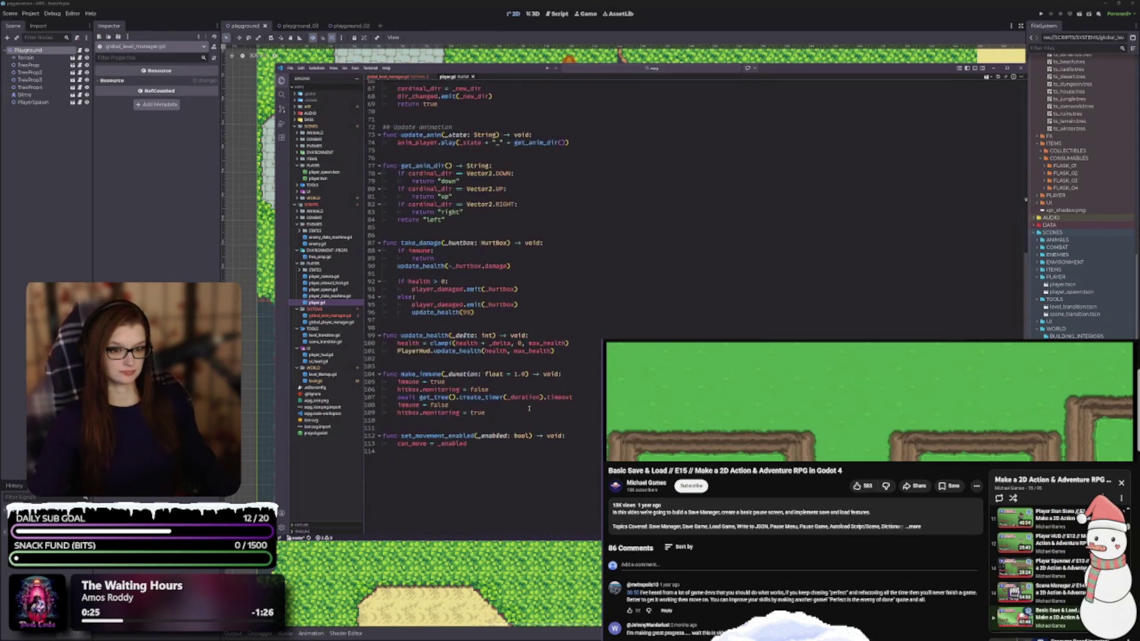
{"action": "scroll", "coordinate": [529, 408], "scroll_direction": "up", "scroll_amount": 2}
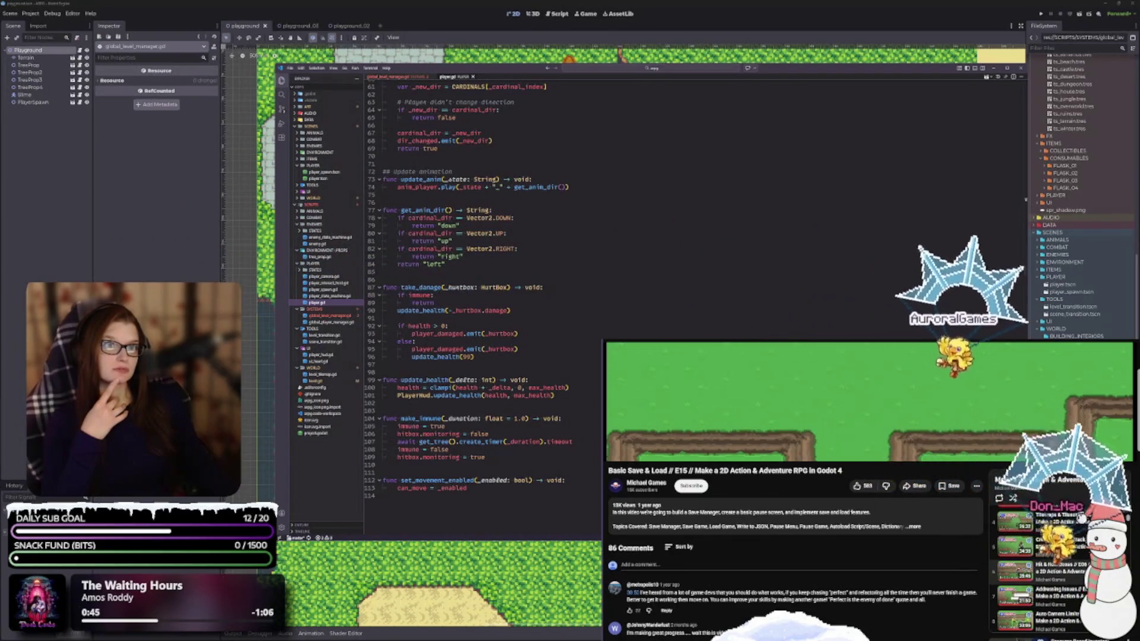
{"action": "left_click", "coordinate": [331, 295]}
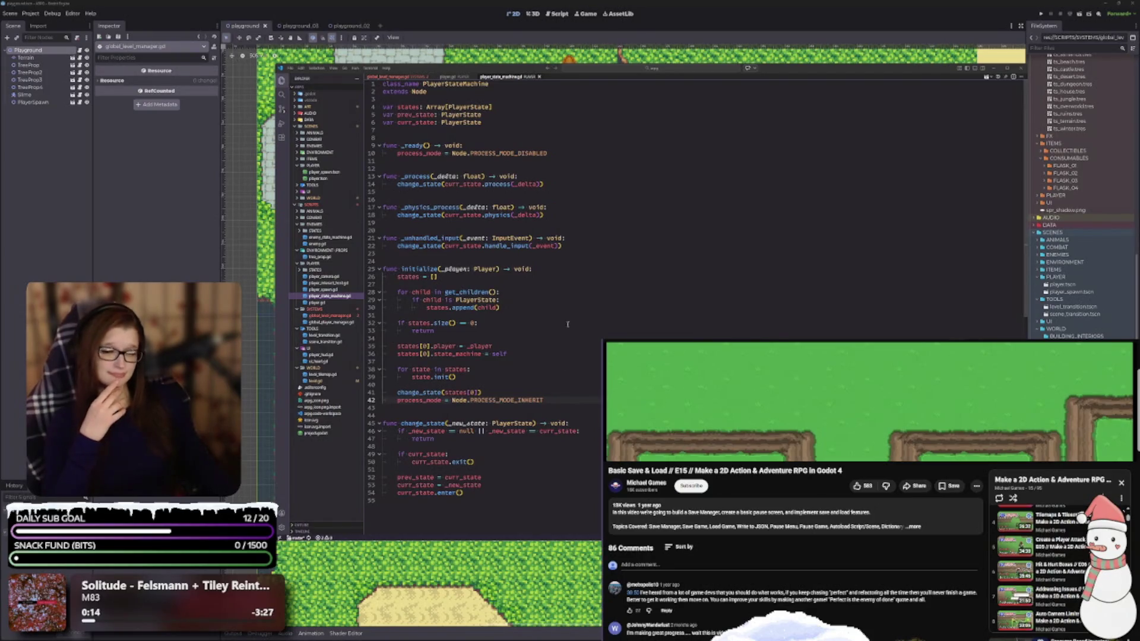
Expand PLAYER > STATES in VS Code, open player_state_attack.gd, then return to Godot.
{"action": "scroll", "coordinate": [1045, 564], "scroll_direction": "down", "scroll_amount": 1}
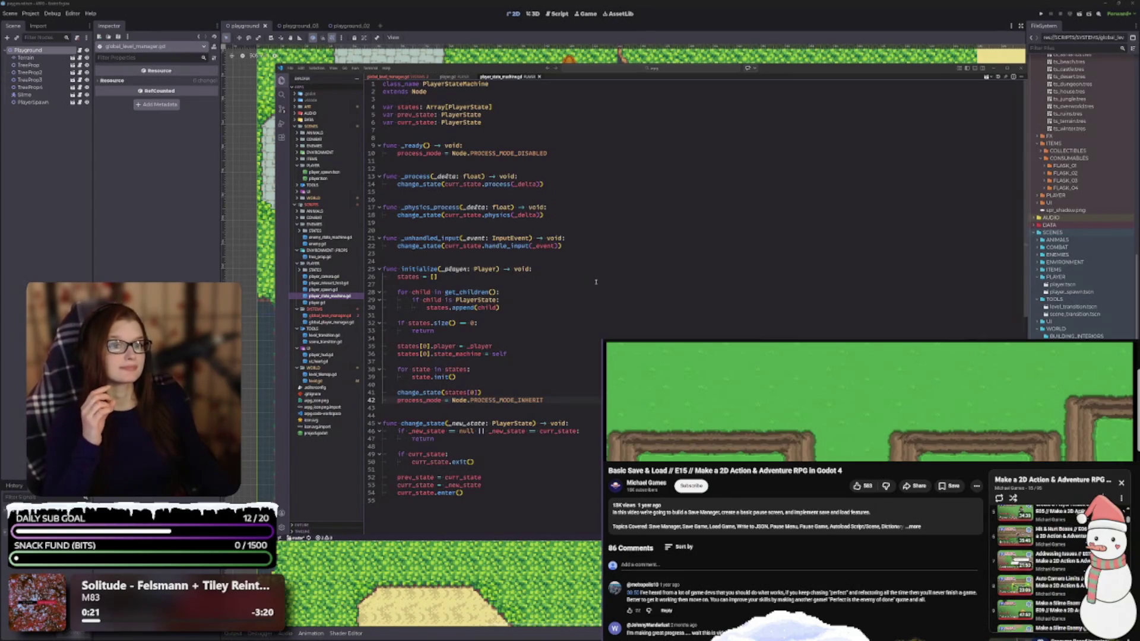
{"action": "scroll", "coordinate": [598, 285], "scroll_direction": "down", "scroll_amount": 2}
{"action": "scroll", "coordinate": [596, 284], "scroll_direction": "up", "scroll_amount": 1}
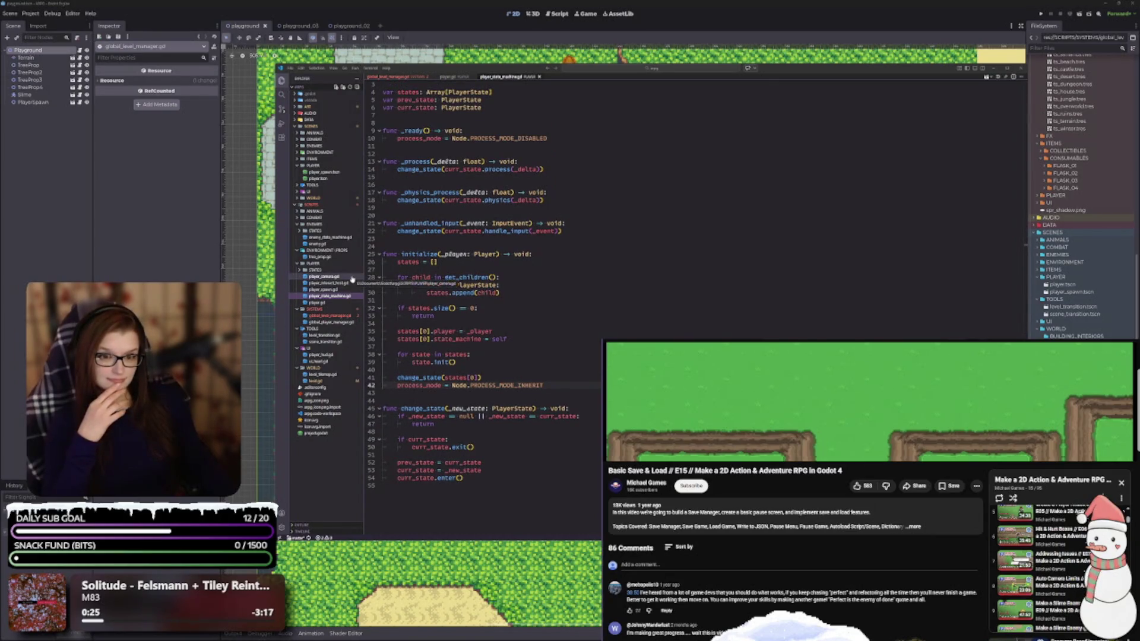
{"action": "left_click", "coordinate": [314, 270]}
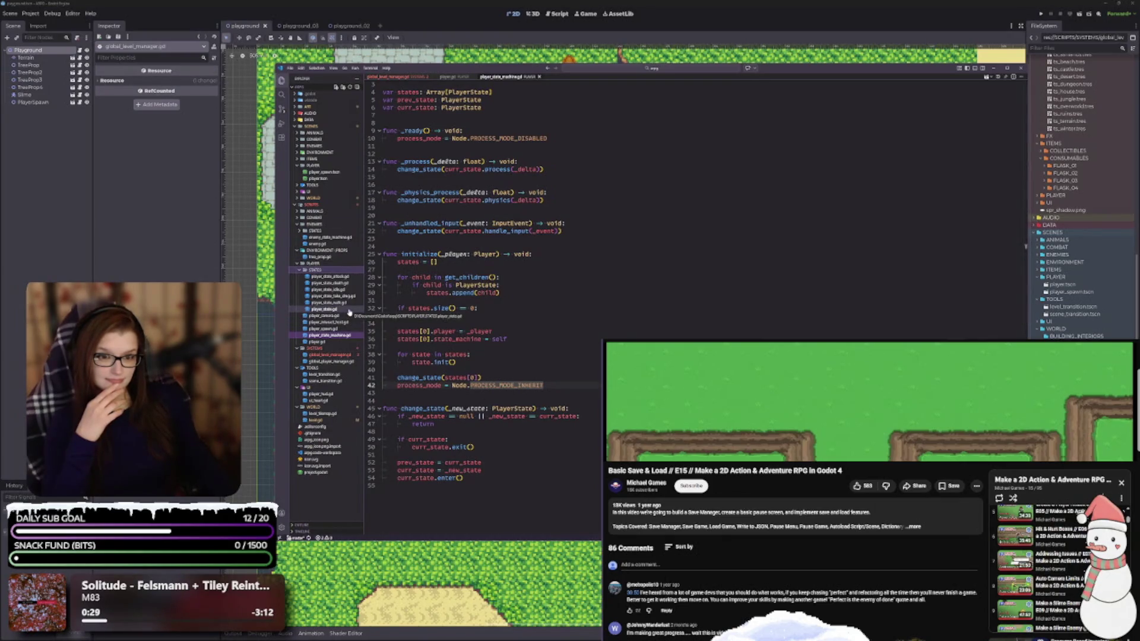
{"action": "left_click", "coordinate": [347, 277]}
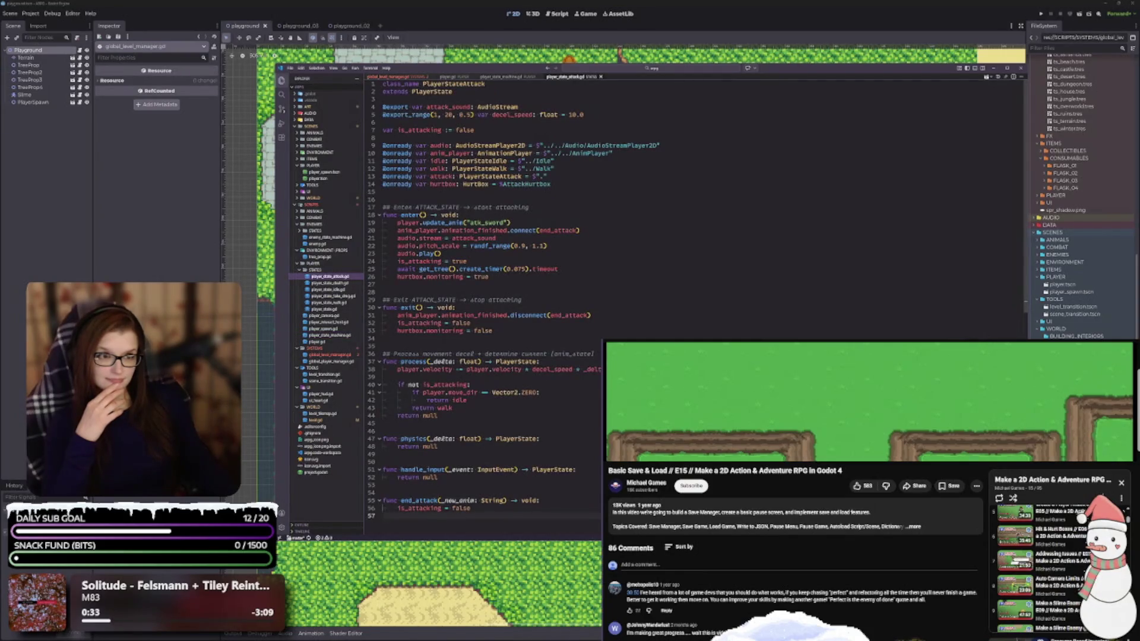
{"action": "scroll", "coordinate": [487, 297], "scroll_direction": "down", "scroll_amount": 4}
{"action": "scroll", "coordinate": [487, 297], "scroll_direction": "up", "scroll_amount": 4}
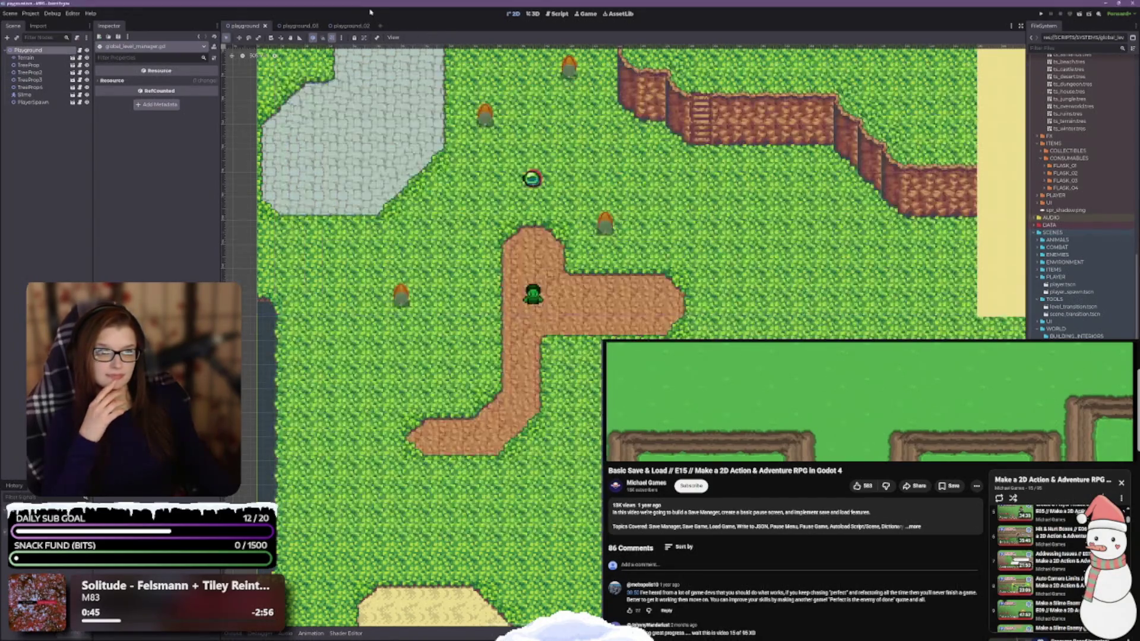
{"action": "left_click", "coordinate": [123, 27]}
Check the attack action in the Project Settings Input Map, close the dialog, and run the game.
{"action": "left_click", "coordinate": [30, 13]}
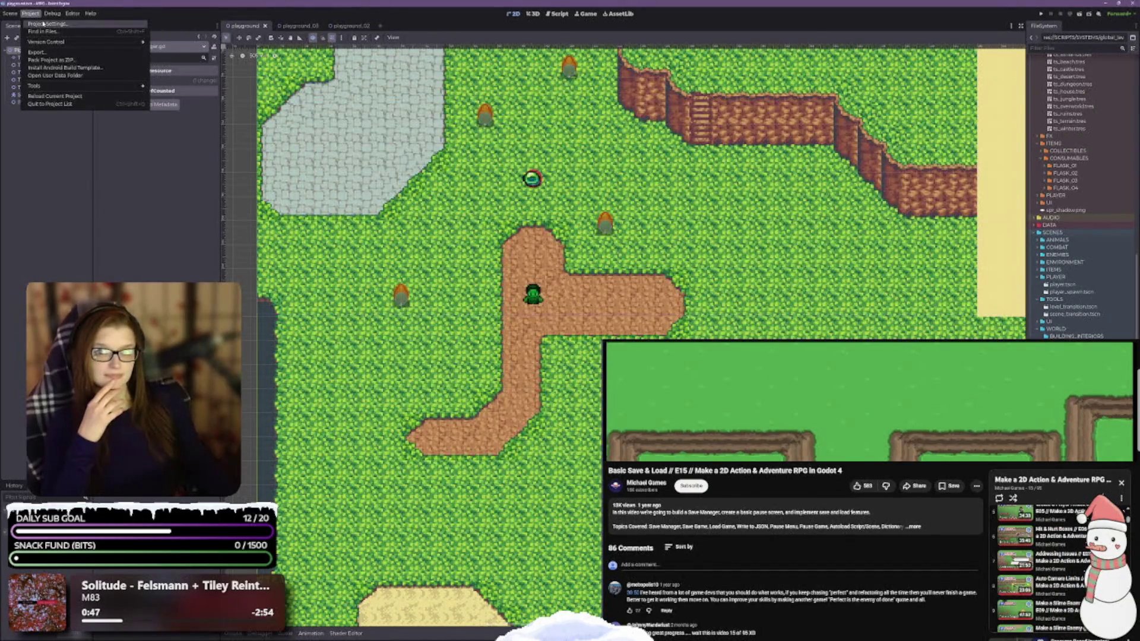
{"action": "left_click", "coordinate": [47, 24]}
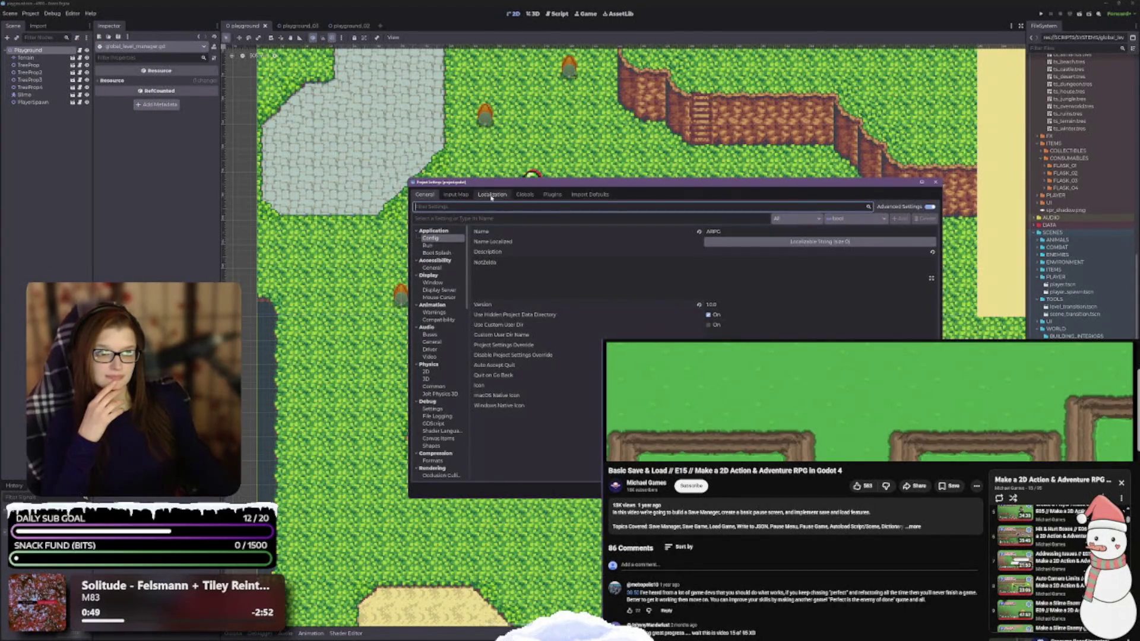
{"action": "left_click", "coordinate": [463, 196]}
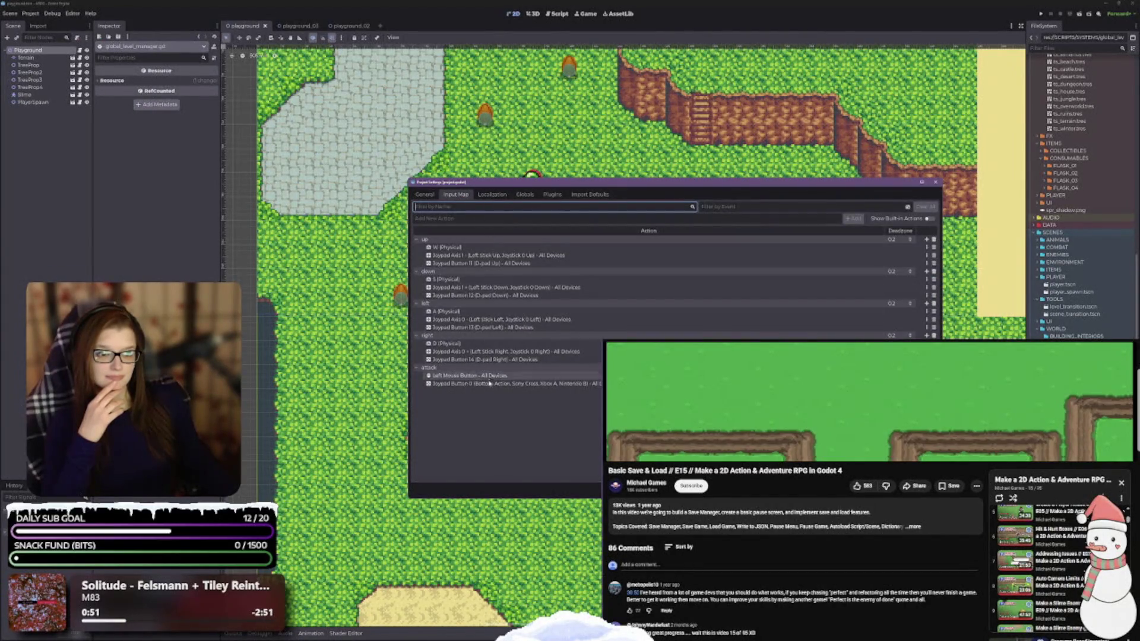
{"action": "key", "text": "Escape"}
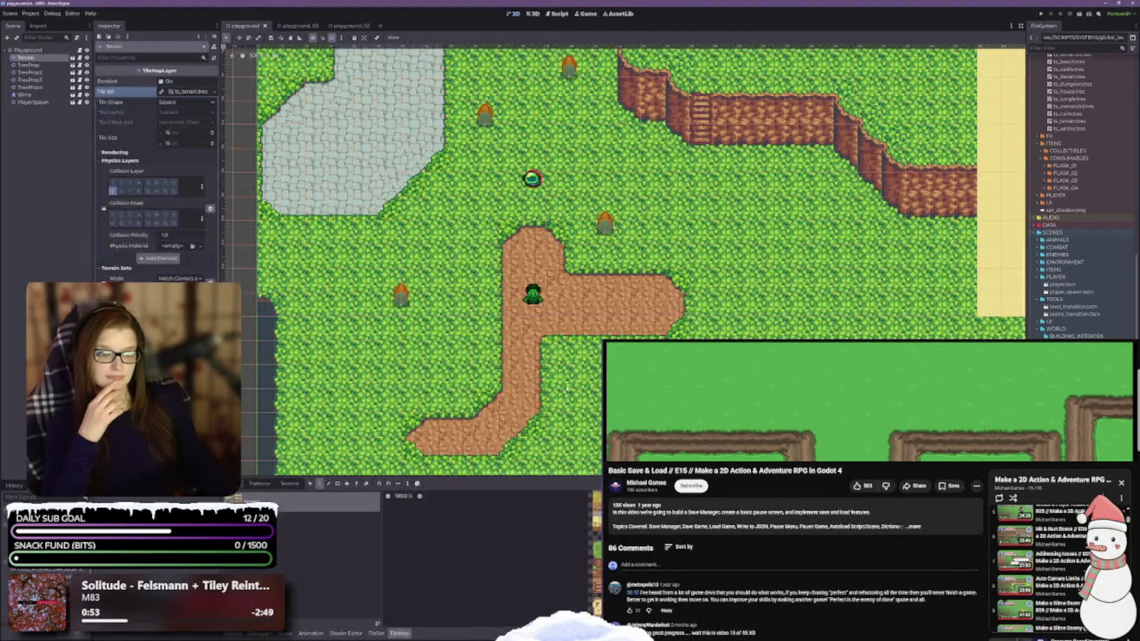
{"action": "left_click", "coordinate": [26, 57]}
{"action": "left_click", "coordinate": [1079, 12]}
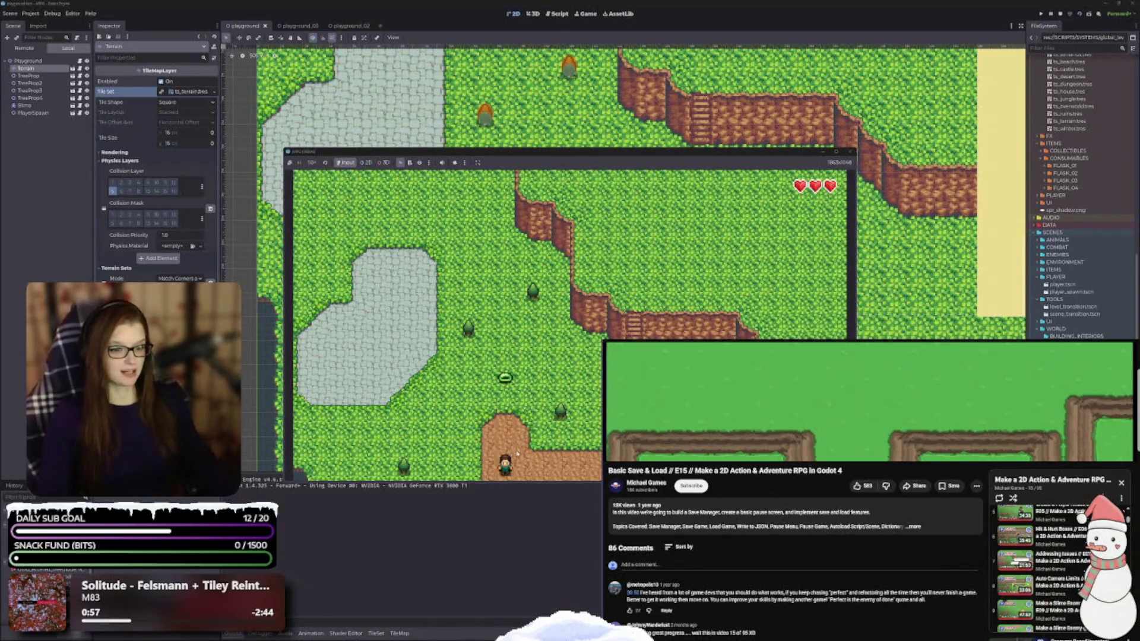
Walk the player along the paths, past the slime and up the cliff stairs, then stop the game.
{"action": "key", "text": "Up"}
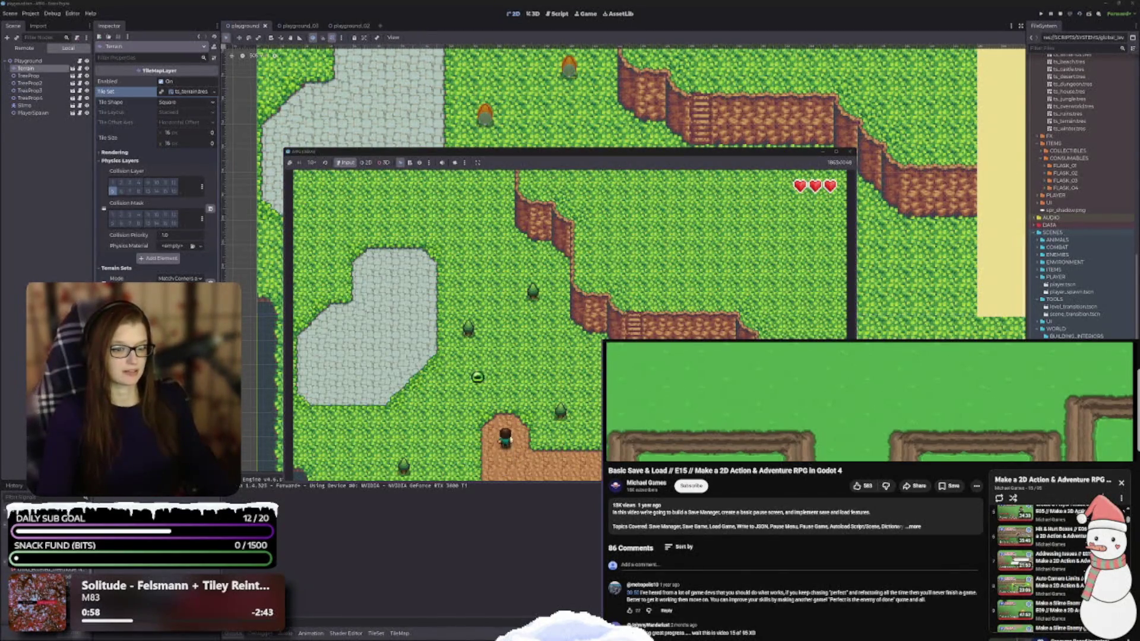
{"action": "key", "text": "Right"}
{"action": "key", "text": "Left"}
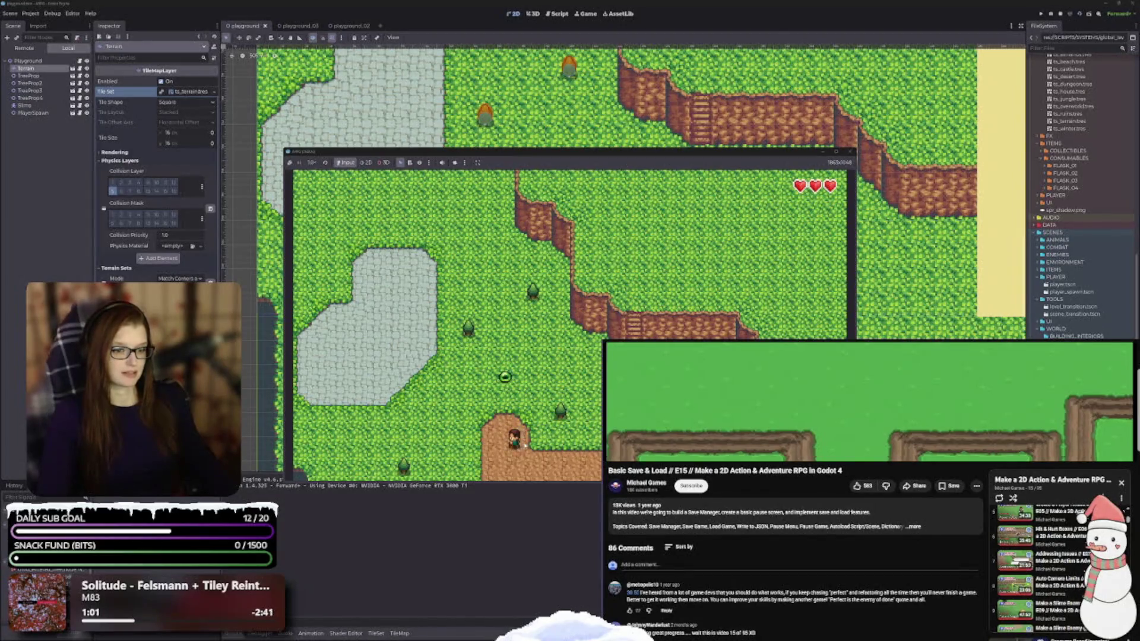
{"action": "key", "text": "Down"}
{"action": "key", "text": "Up"}
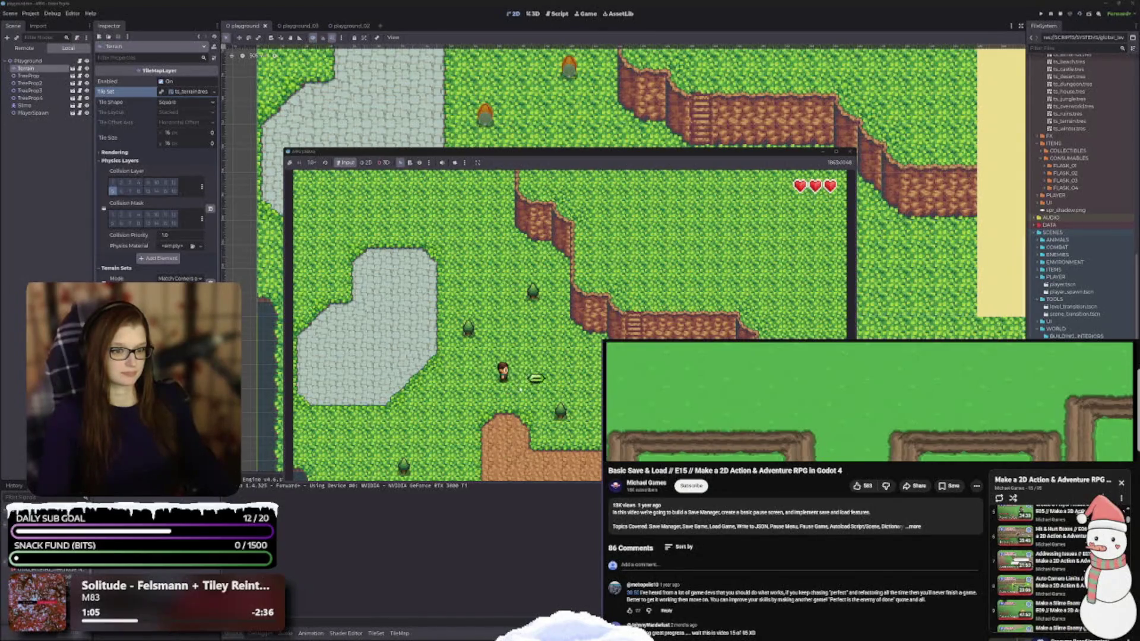
{"action": "key", "text": "Right"}
{"action": "key", "text": "Down"}
{"action": "key", "text": "Right"}
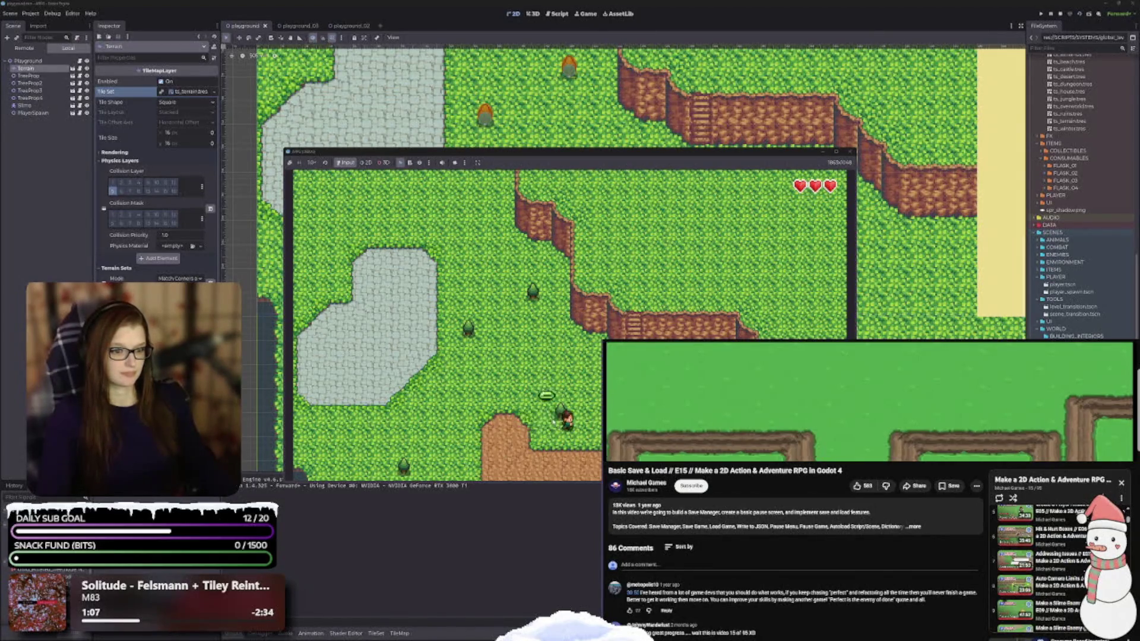
{"action": "key", "text": "Up"}
{"action": "key", "text": "Up"}
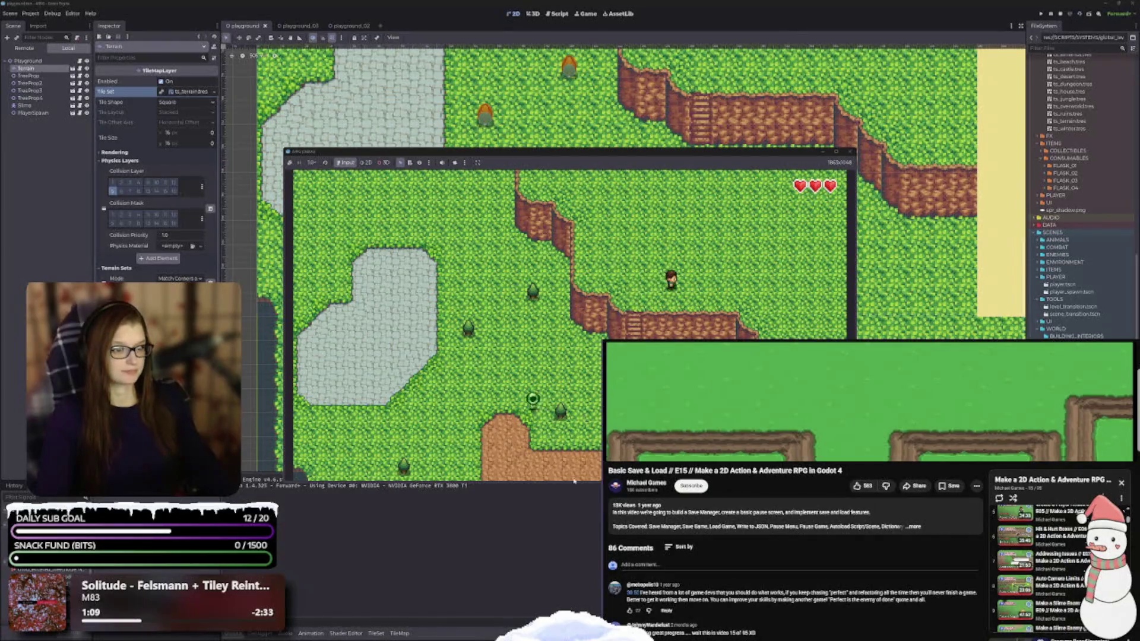
{"action": "key", "text": "Right"}
{"action": "left_click", "coordinate": [851, 152]}
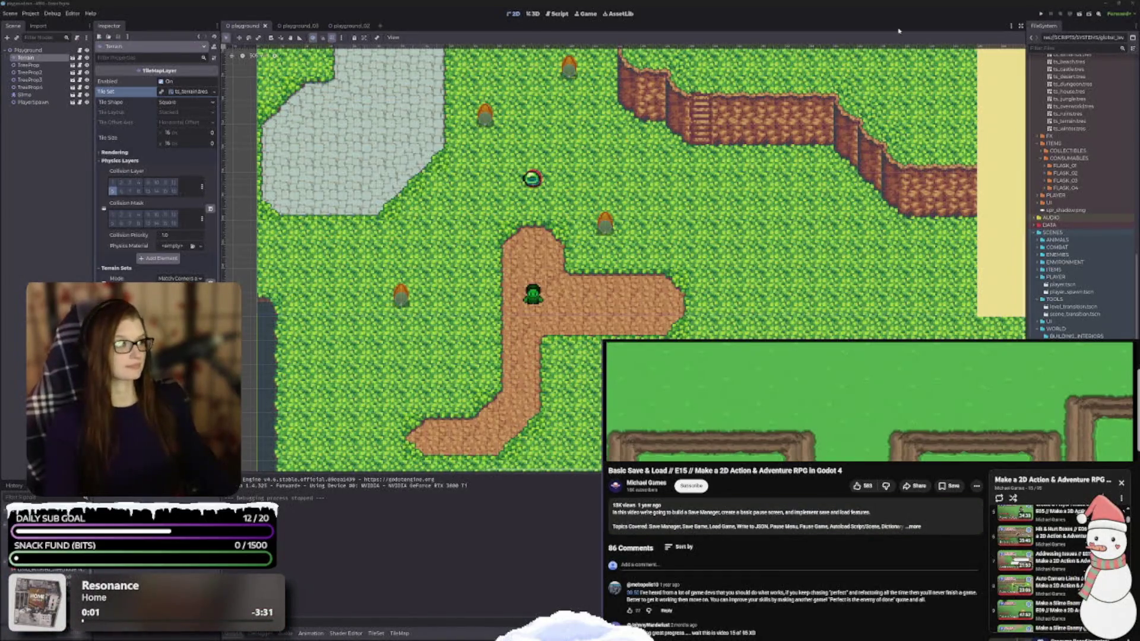
Collapse the Output panel, browse the YouTube tutorial playlist, and pick the Scene Manager episode.
{"action": "left_click", "coordinate": [233, 634]}
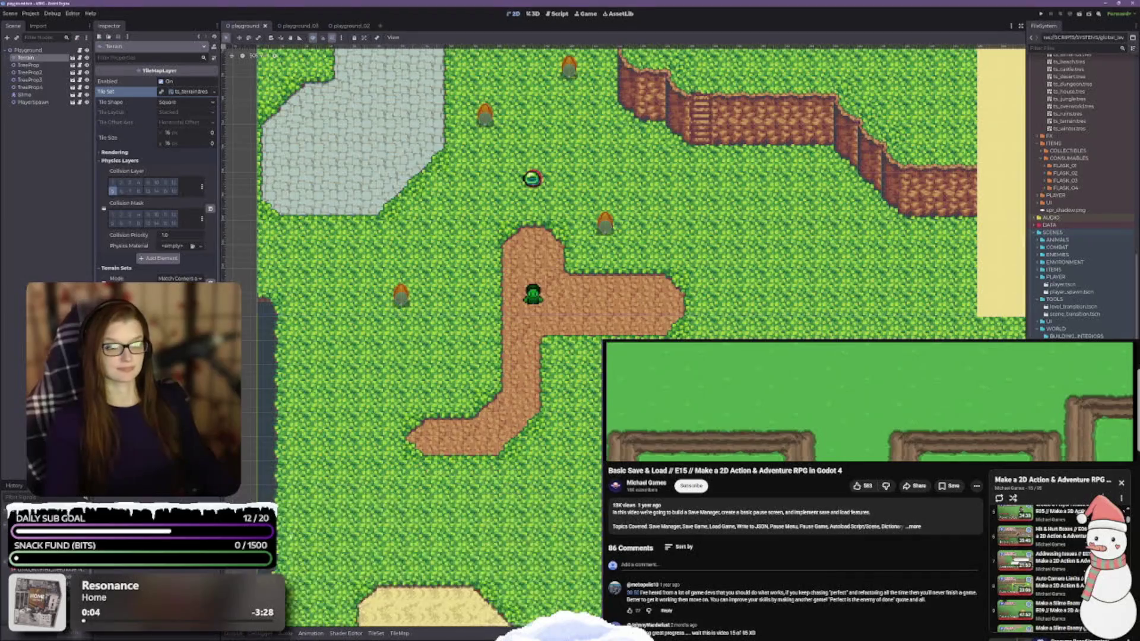
{"action": "scroll", "coordinate": [1039, 567], "scroll_direction": "down", "scroll_amount": 3}
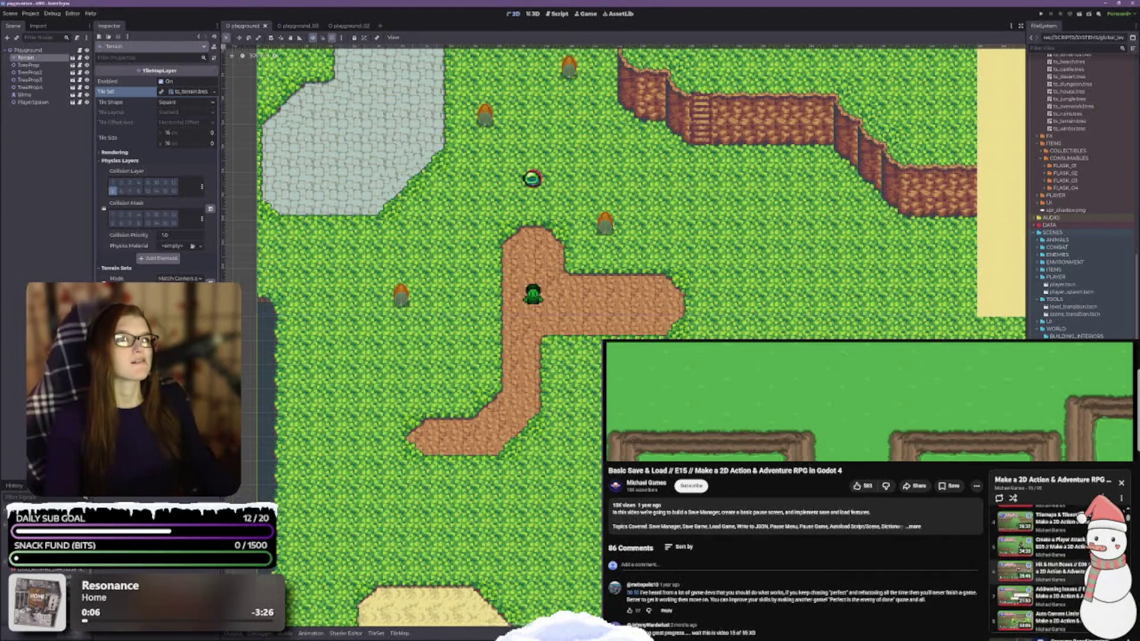
{"action": "scroll", "coordinate": [1040, 569], "scroll_direction": "down", "scroll_amount": 2}
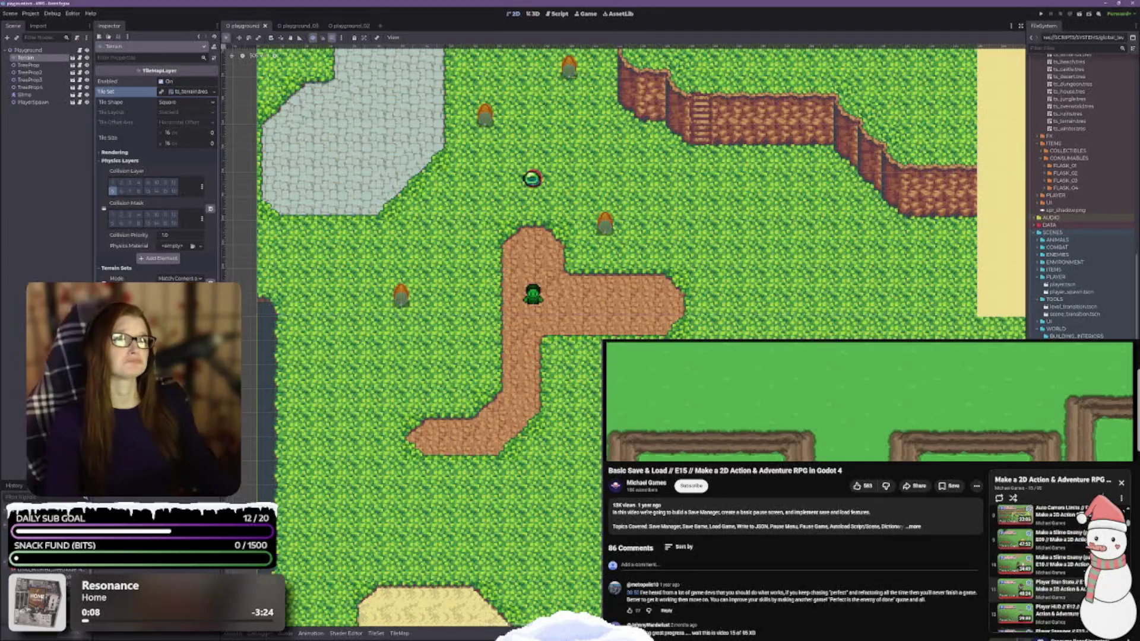
{"action": "scroll", "coordinate": [1039, 569], "scroll_direction": "down", "scroll_amount": 2}
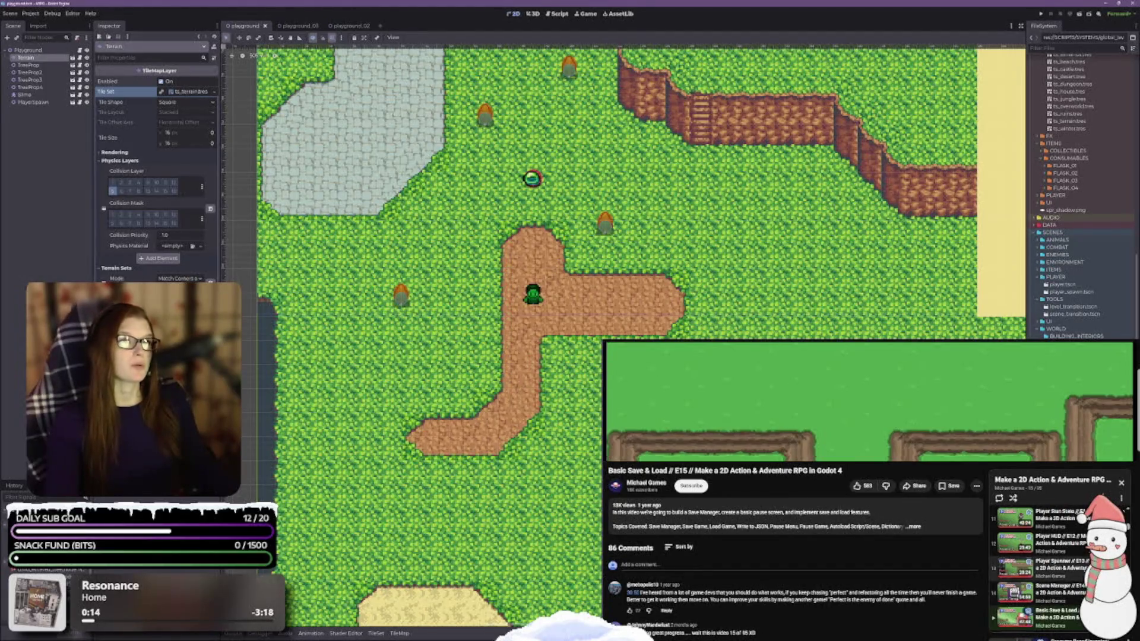
{"action": "scroll", "coordinate": [1039, 569], "scroll_direction": "down", "scroll_amount": 2}
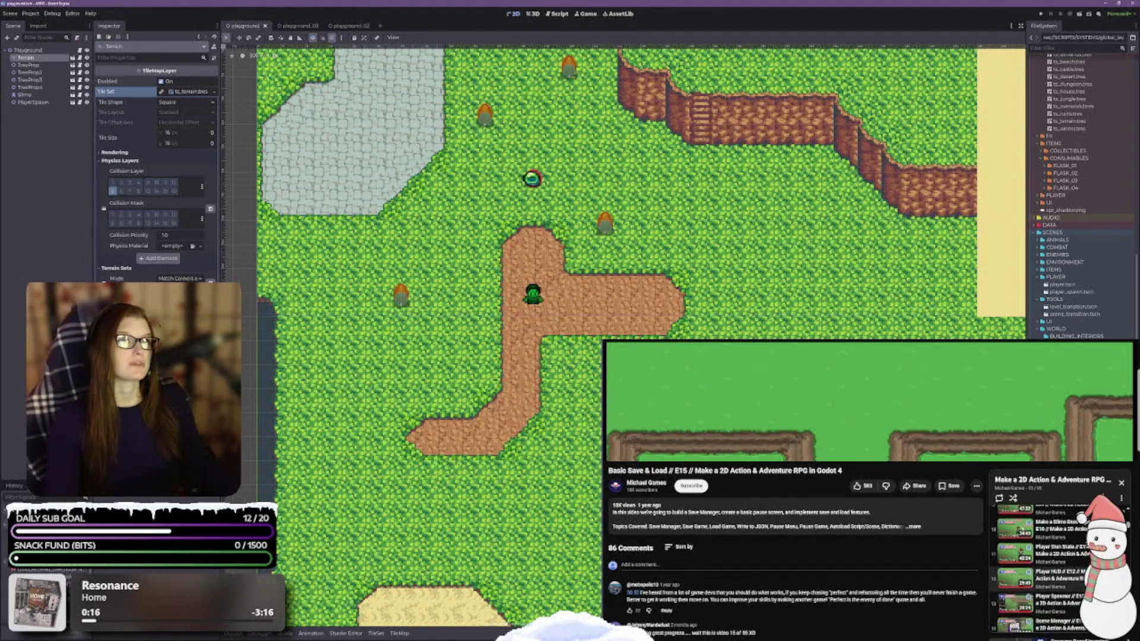
{"action": "scroll", "coordinate": [1039, 569], "scroll_direction": "down", "scroll_amount": 3}
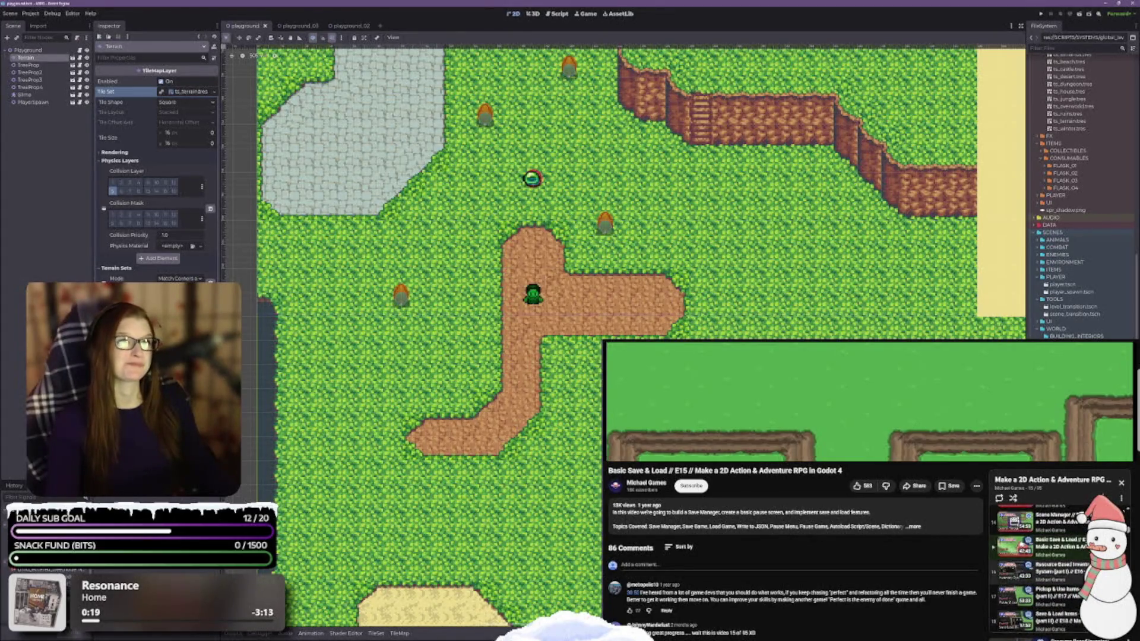
{"action": "scroll", "coordinate": [1039, 569], "scroll_direction": "up", "scroll_amount": 8}
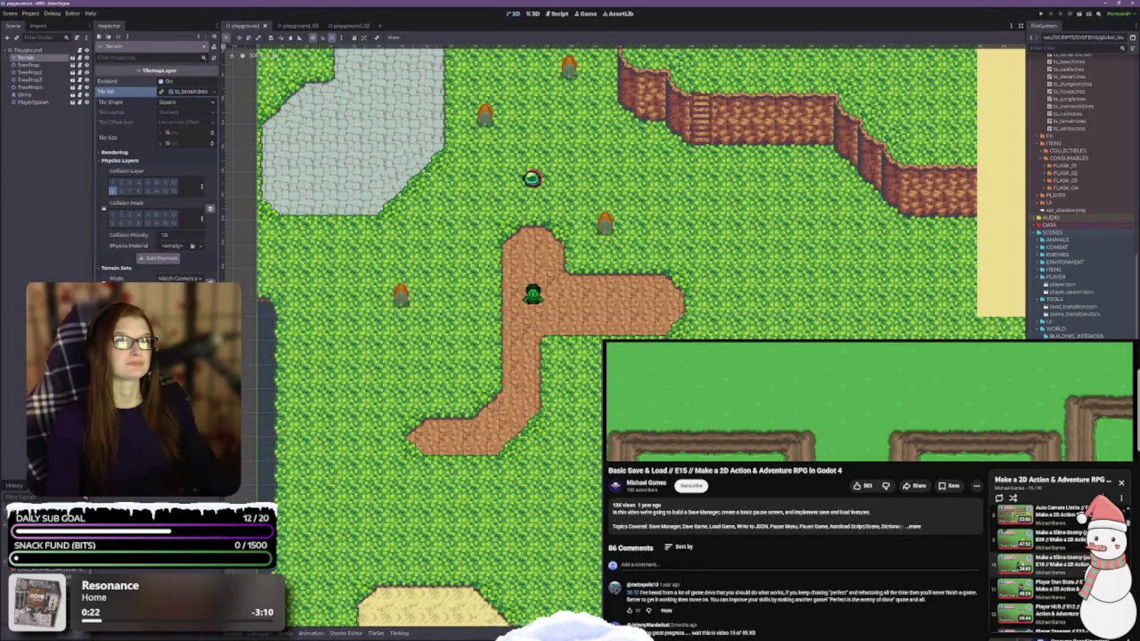
{"action": "scroll", "coordinate": [1039, 569], "scroll_direction": "up", "scroll_amount": 2}
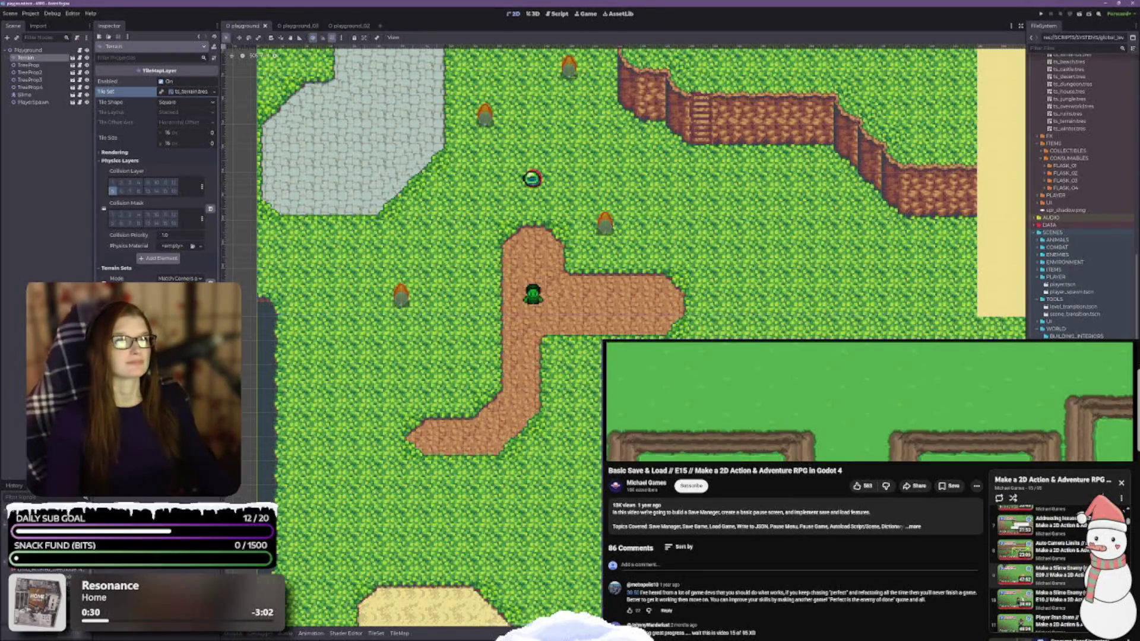
{"action": "scroll", "coordinate": [1044, 569], "scroll_direction": "up", "scroll_amount": 3}
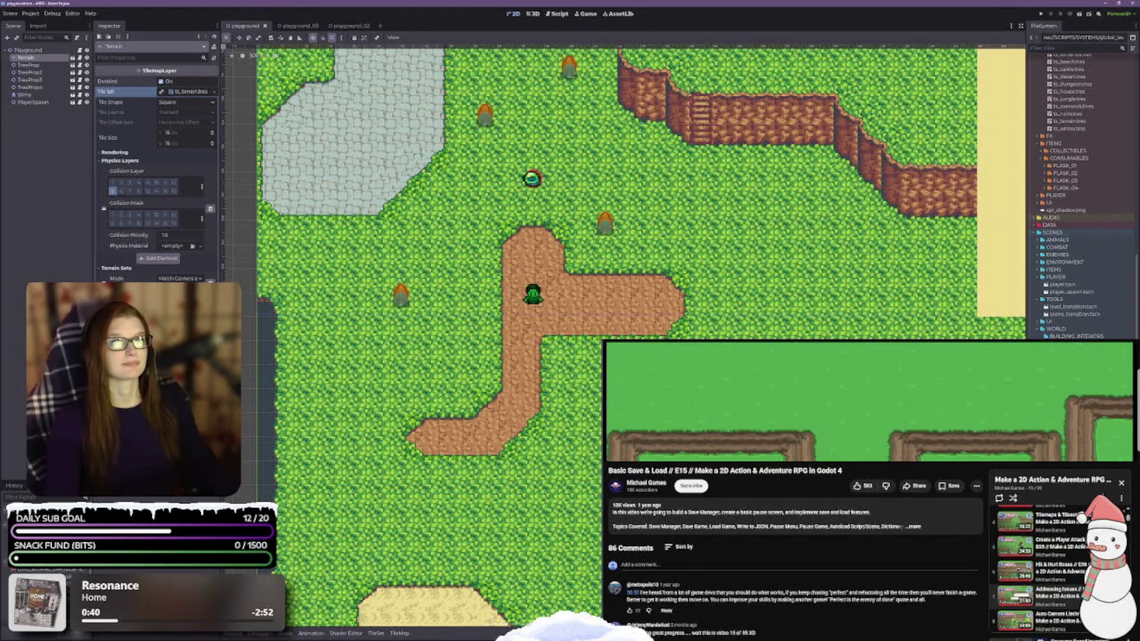
{"action": "scroll", "coordinate": [1039, 570], "scroll_direction": "down", "scroll_amount": 3}
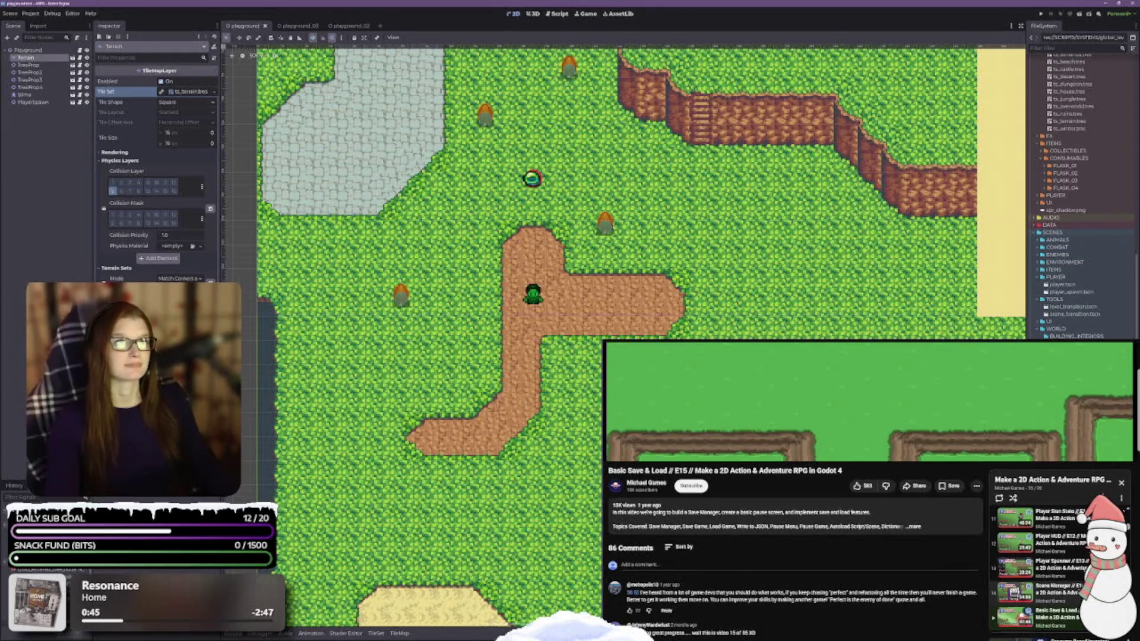
{"action": "left_click", "coordinate": [1027, 590]}
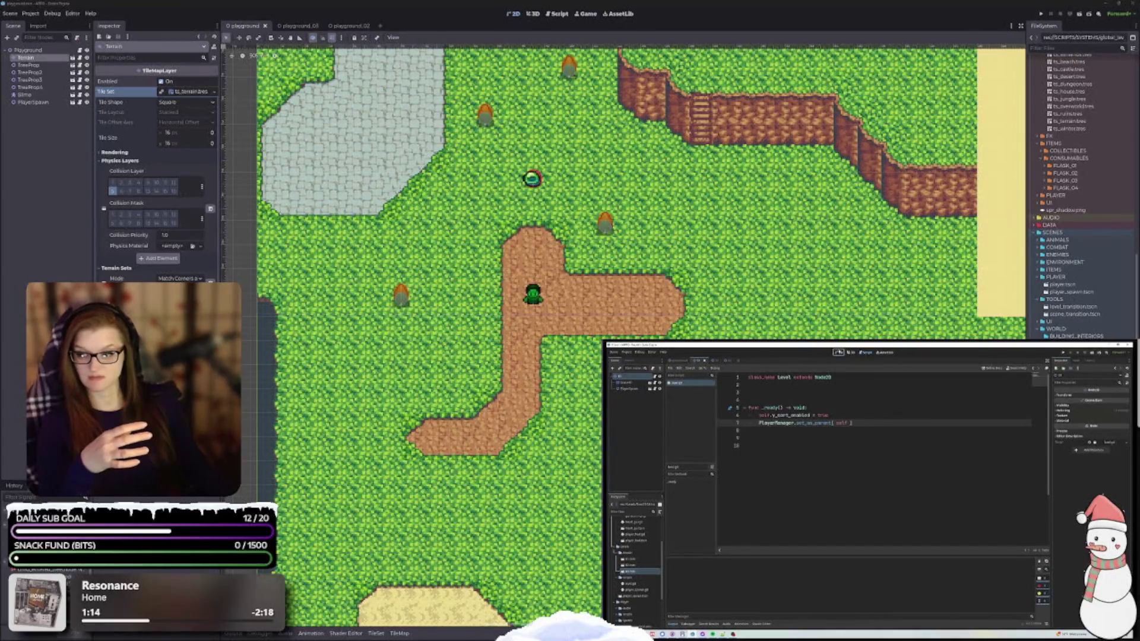
Switch to the external code editor showing the PlayerStateAttack script.
{"action": "key", "text": "alt+Tab"}
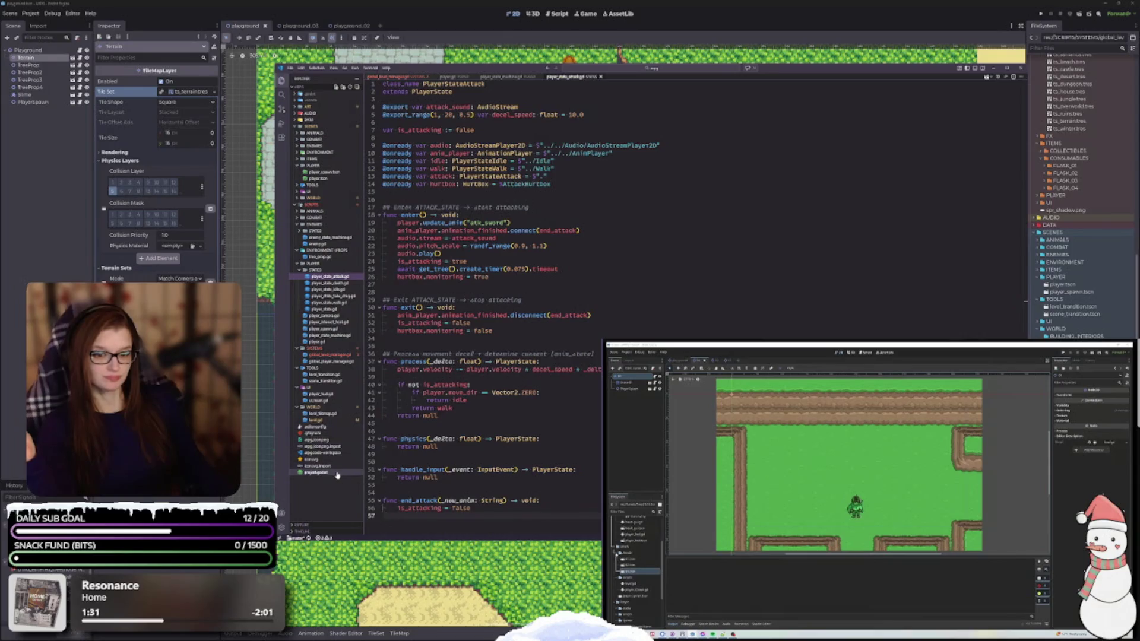
Open level.gd in VS Code, then return to Godot's playground_03 scene.
{"action": "left_click", "coordinate": [332, 421]}
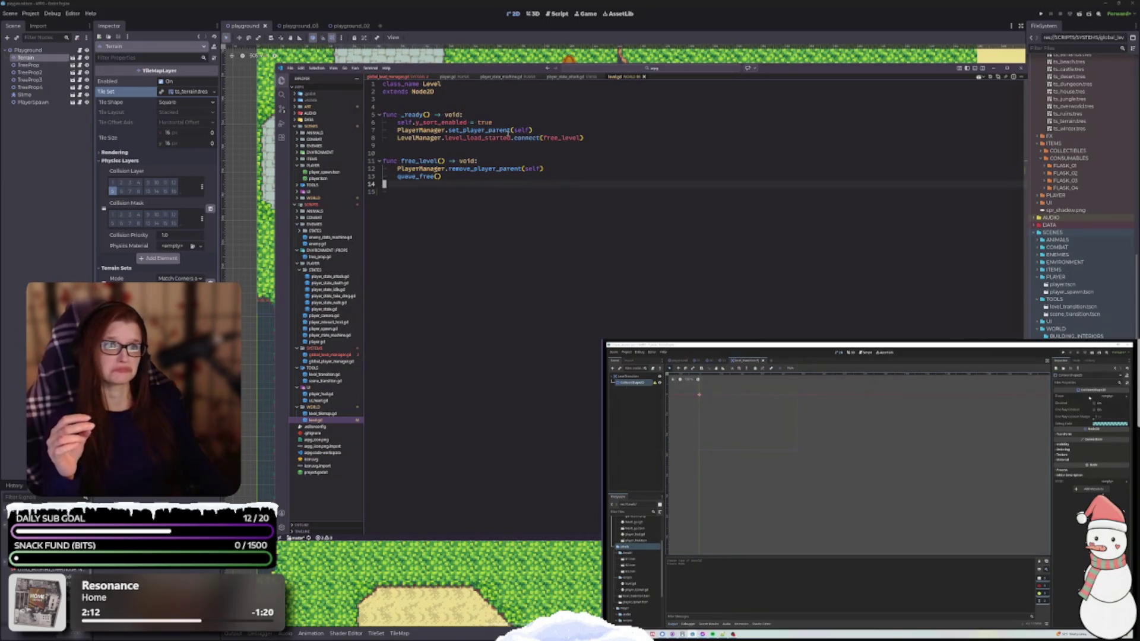
{"action": "left_click", "coordinate": [310, 25]}
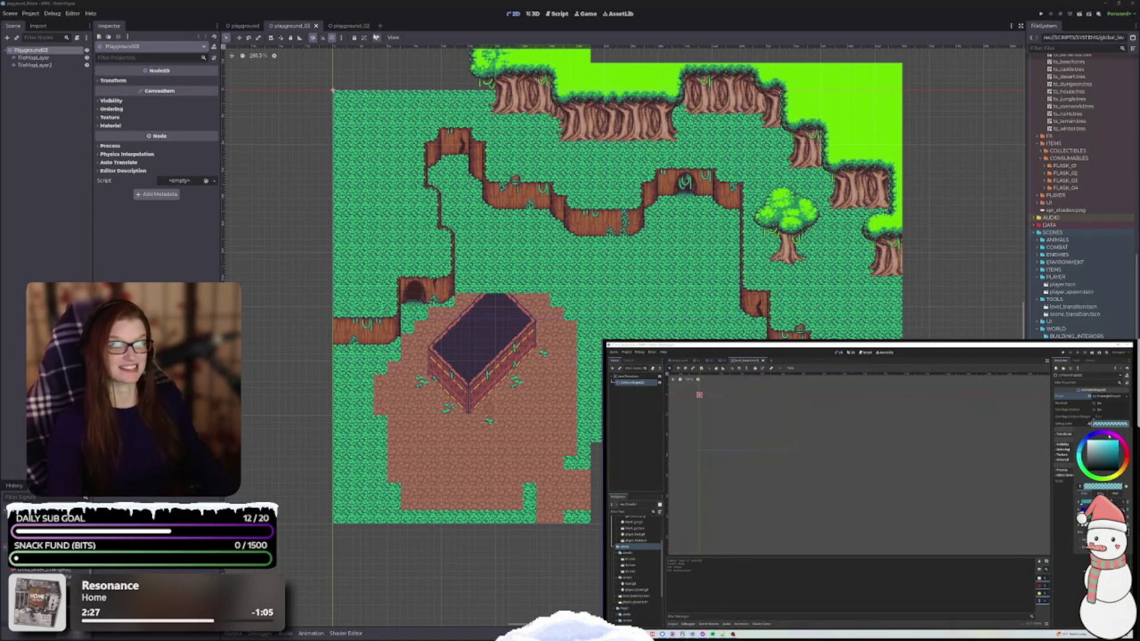
Switch to the playground_02 scene and inspect the PlayerSpawn node and its script.
{"action": "left_click", "coordinate": [345, 26]}
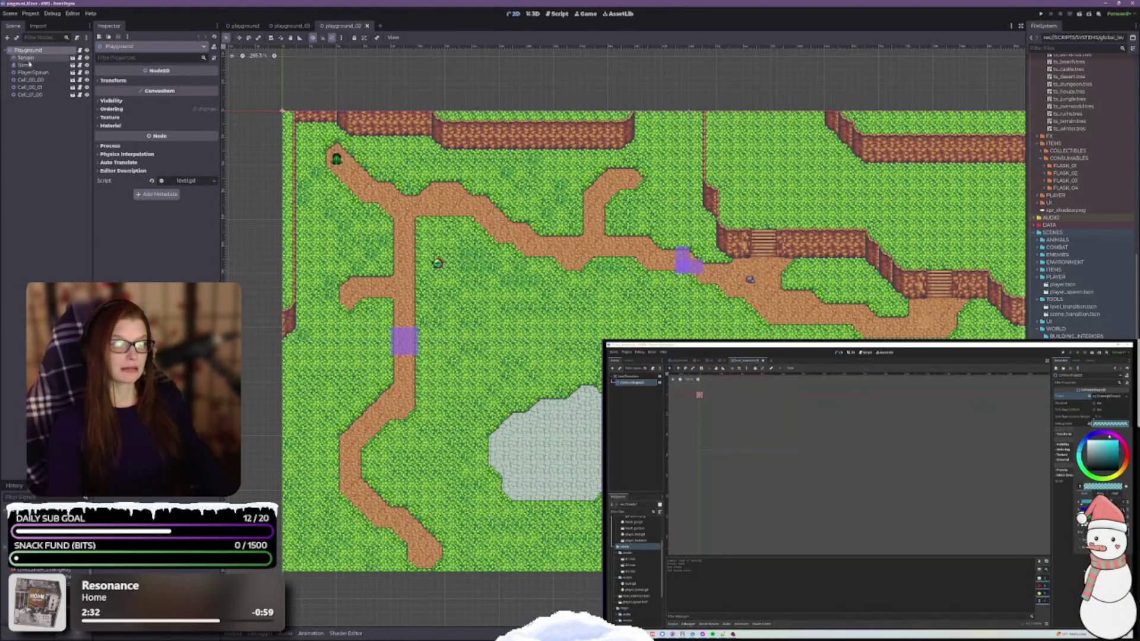
{"action": "scroll", "coordinate": [482, 374], "scroll_direction": "down", "scroll_amount": 1}
{"action": "scroll", "coordinate": [481, 375], "scroll_direction": "down", "scroll_amount": 3}
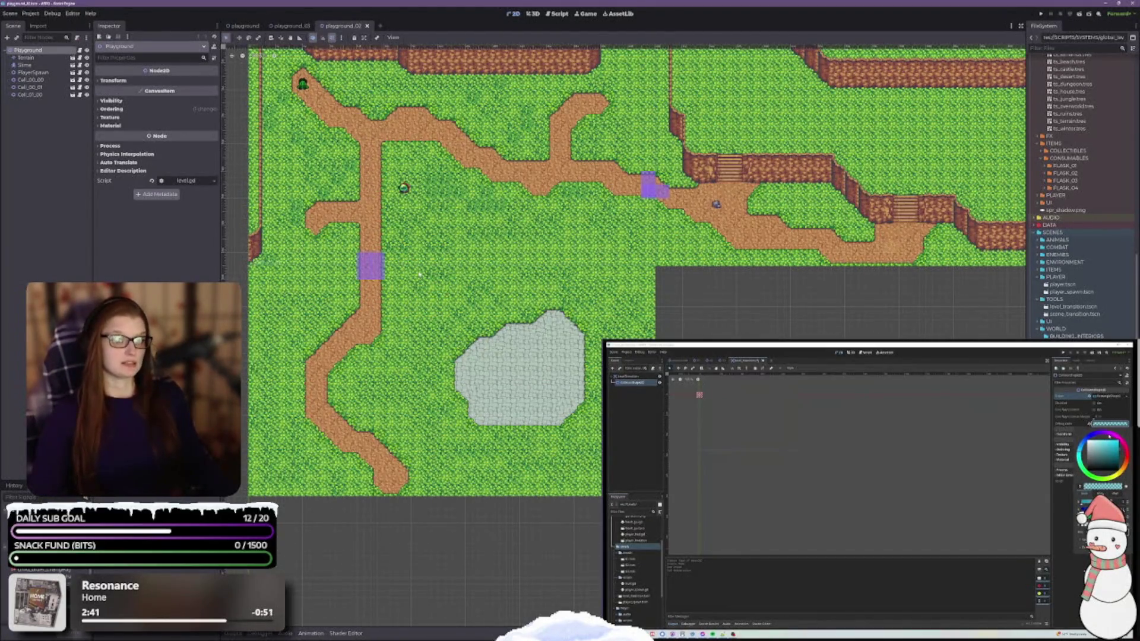
{"action": "scroll", "coordinate": [420, 274], "scroll_direction": "up", "scroll_amount": 4}
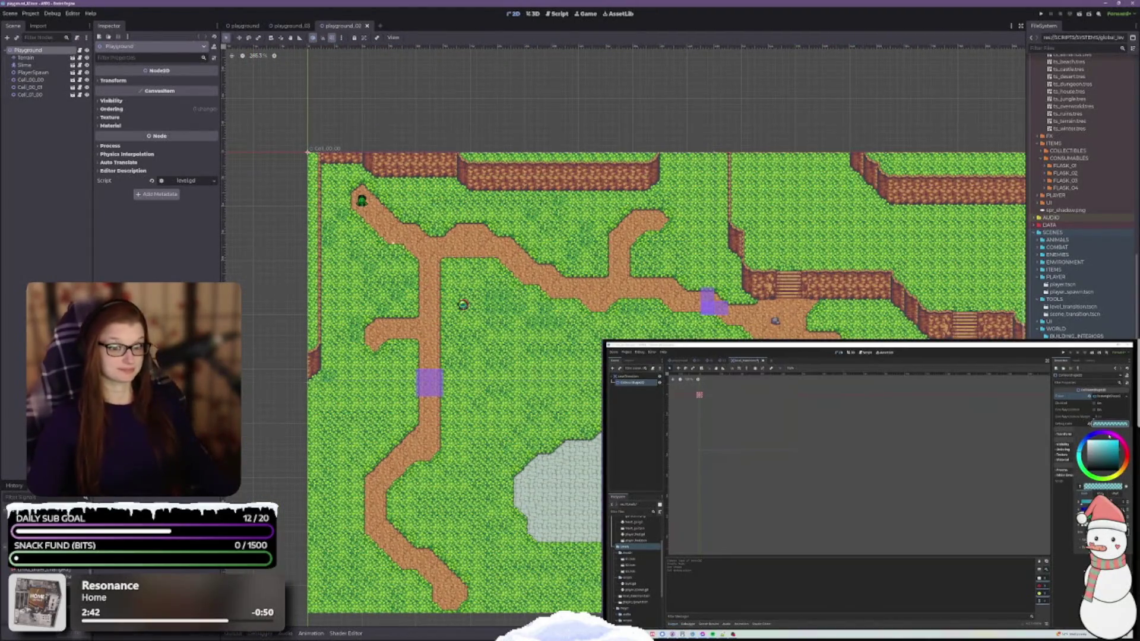
{"action": "left_click", "coordinate": [33, 72]}
{"action": "scroll", "coordinate": [357, 214], "scroll_direction": "up", "scroll_amount": 3}
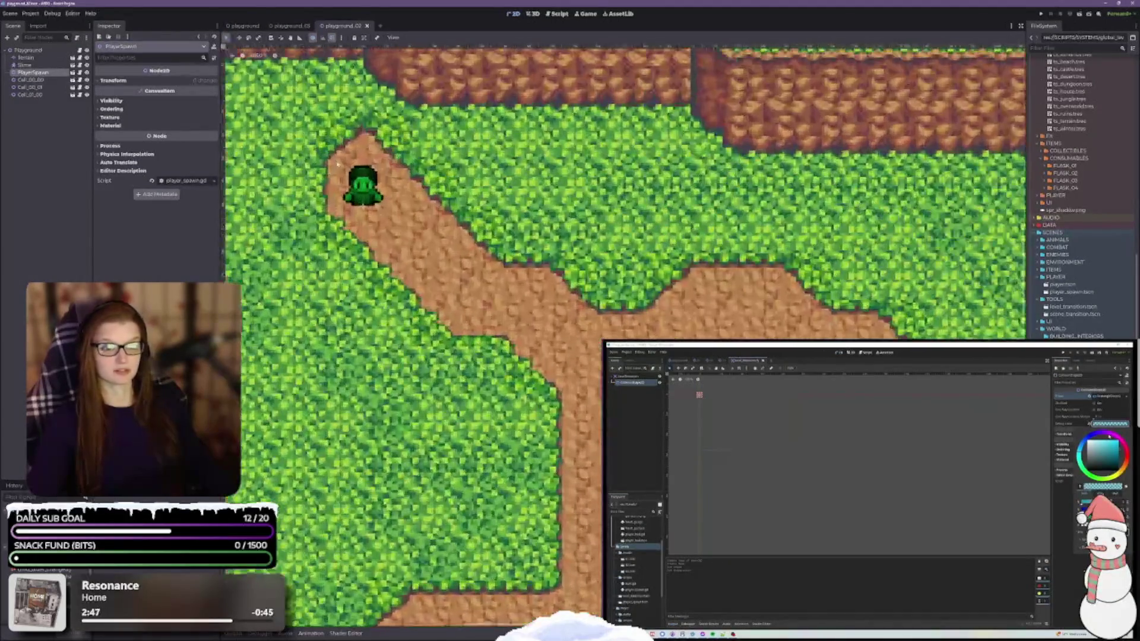
{"action": "scroll", "coordinate": [357, 214], "scroll_direction": "up", "scroll_amount": 1}
{"action": "scroll", "coordinate": [404, 219], "scroll_direction": "down", "scroll_amount": 4}
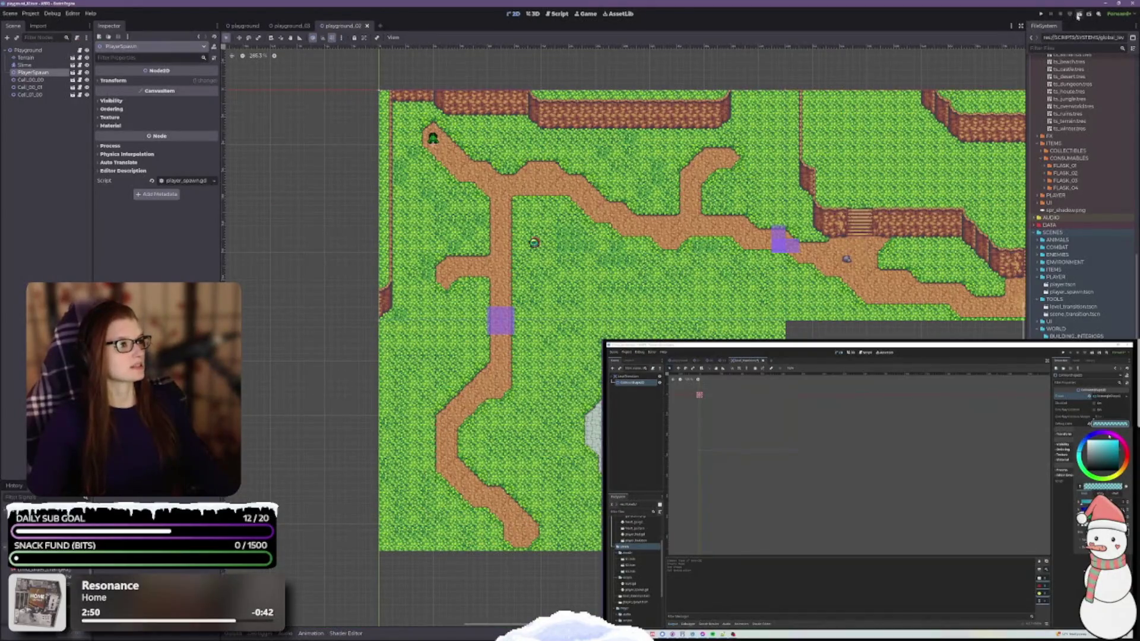
Playtest the level, walking past the slime into the area below and back, then stop it.
{"action": "left_click", "coordinate": [1079, 16]}
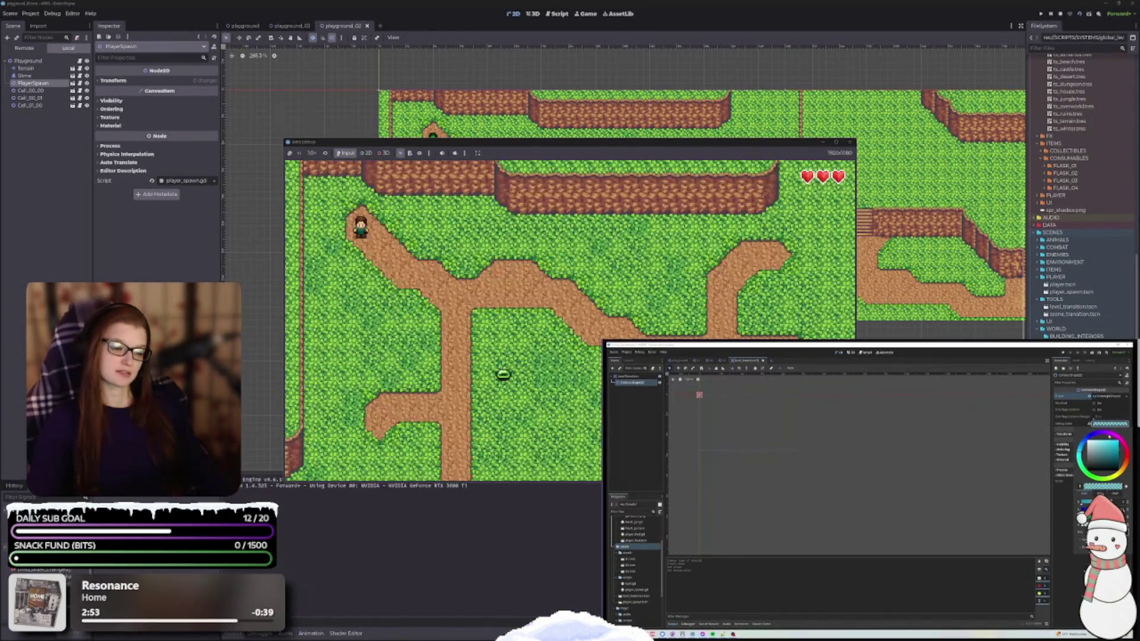
{"action": "key", "text": "Right"}
{"action": "key", "text": "Down"}
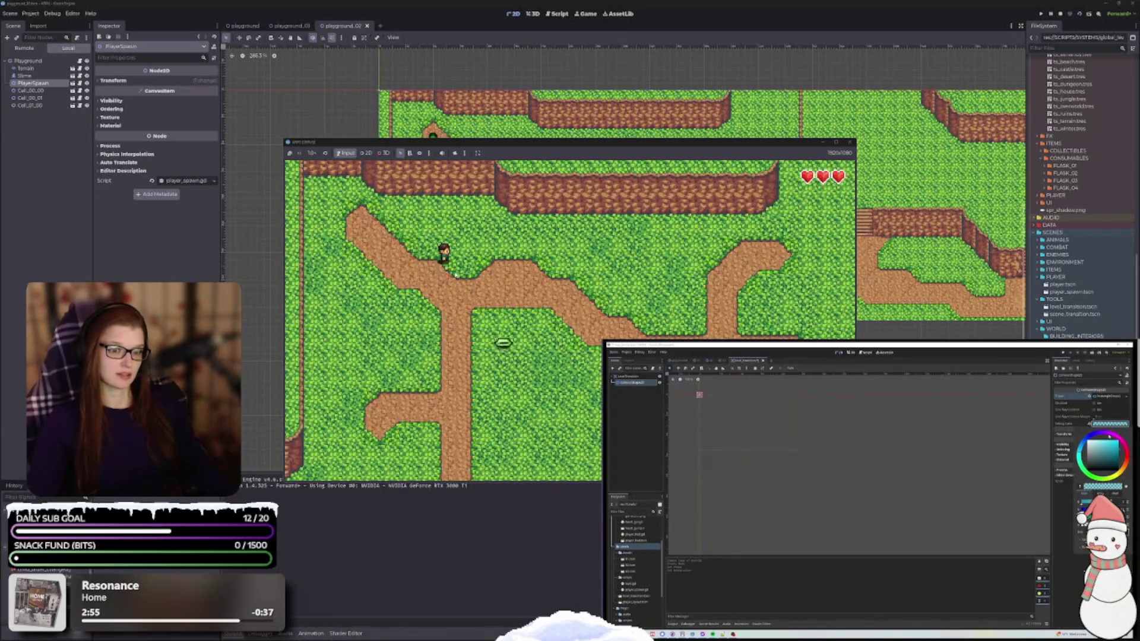
{"action": "key", "text": "Down"}
{"action": "key", "text": "Right"}
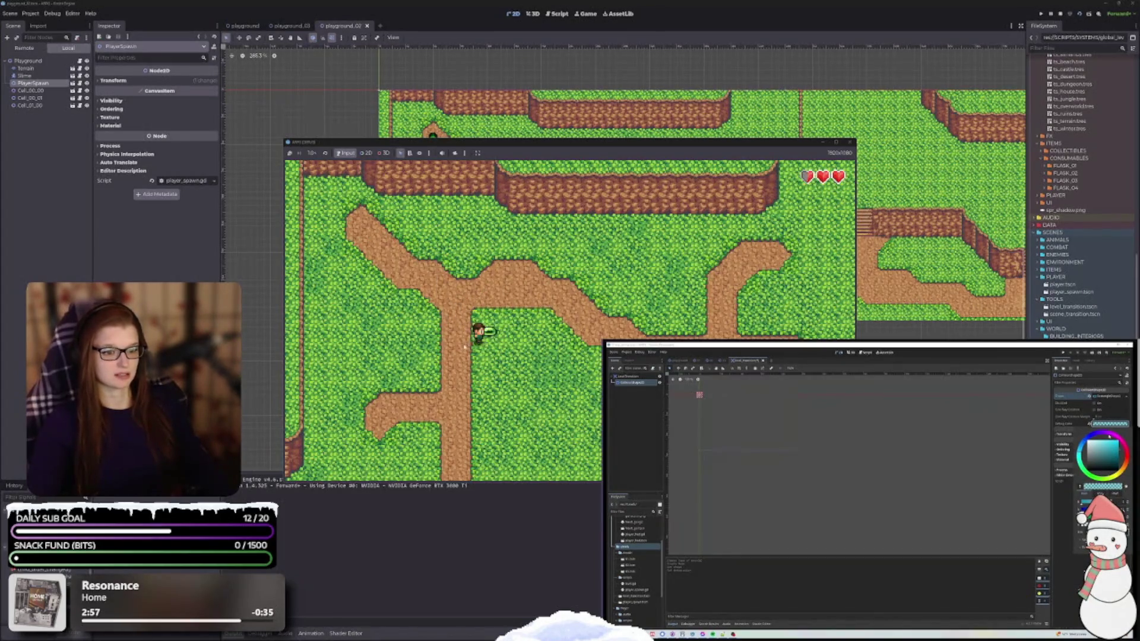
{"action": "key", "text": "Down"}
{"action": "key", "text": "Left"}
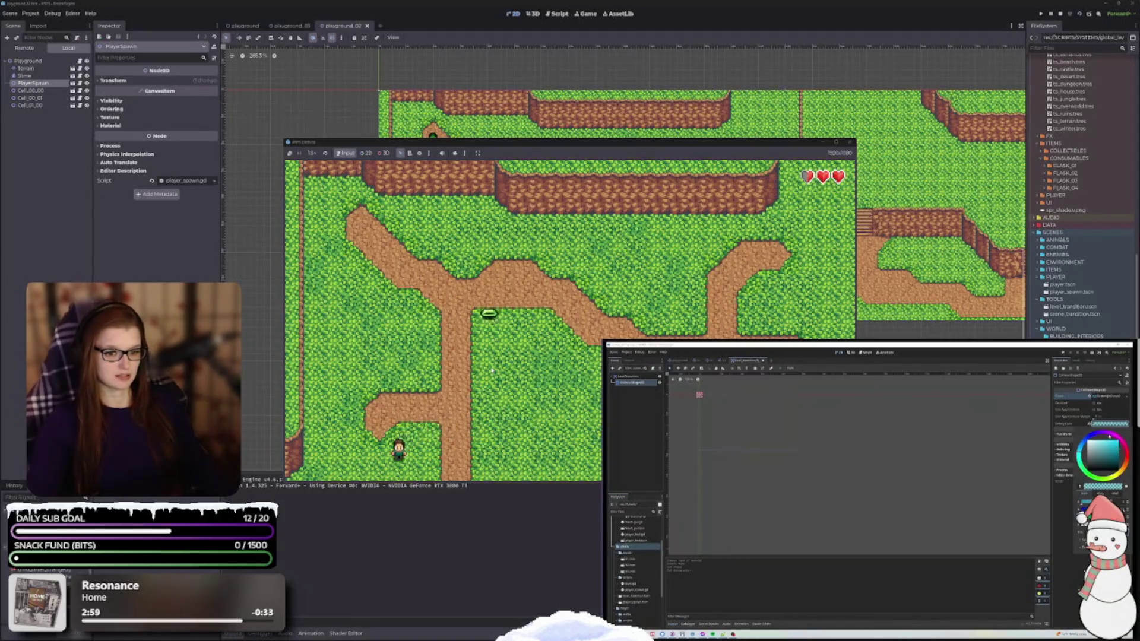
{"action": "key", "text": "Down"}
{"action": "key", "text": "Right"}
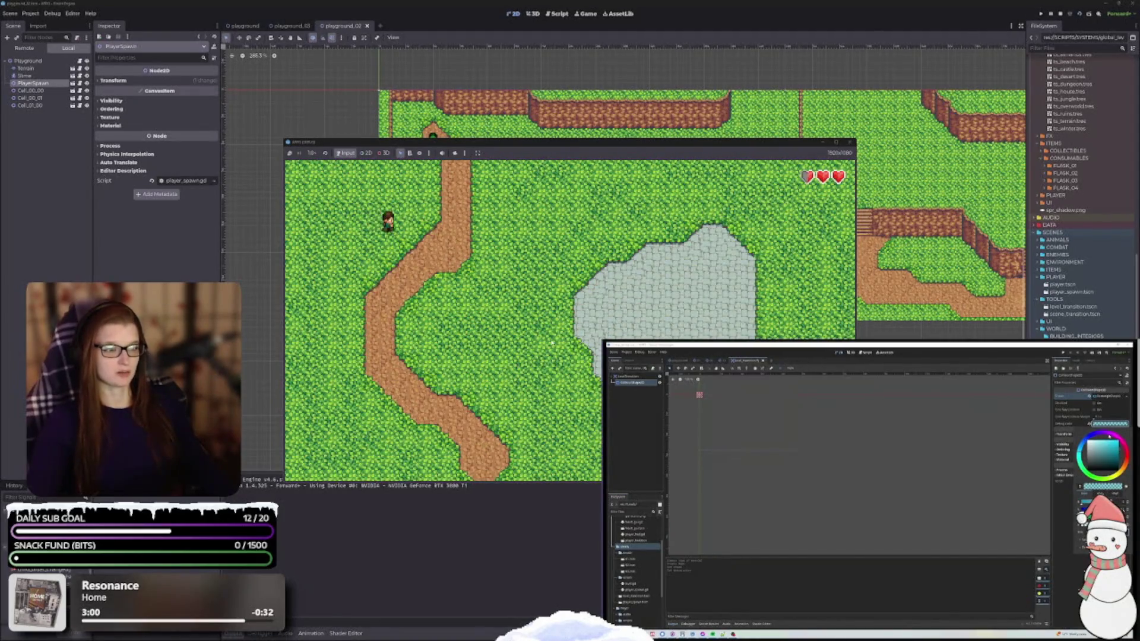
{"action": "key", "text": "Right"}
{"action": "key", "text": "Up"}
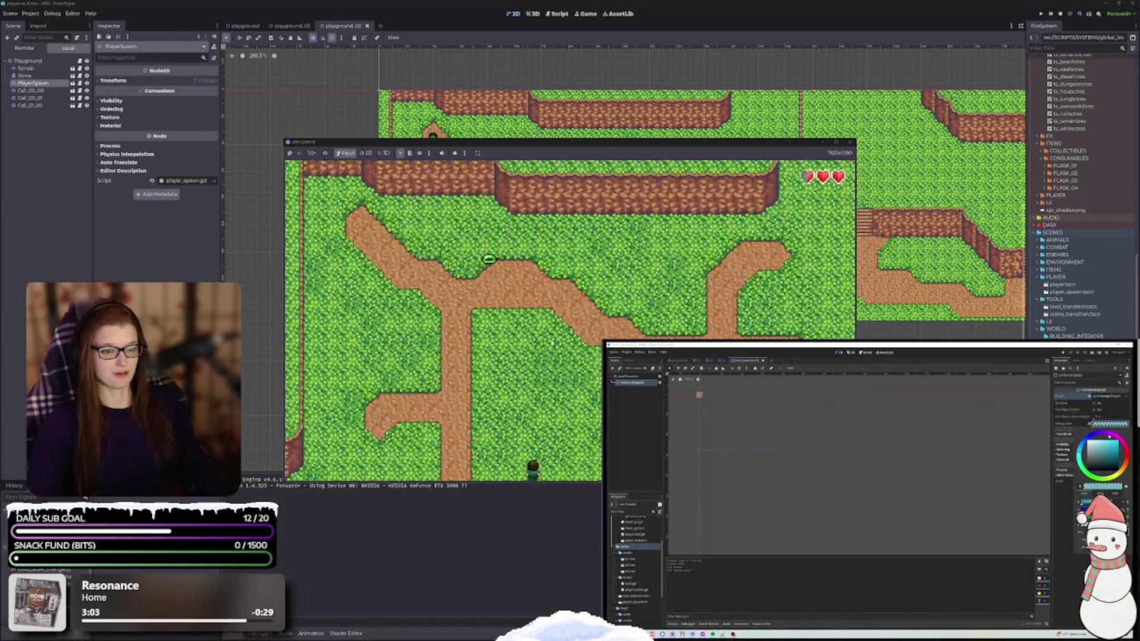
{"action": "key", "text": "Up"}
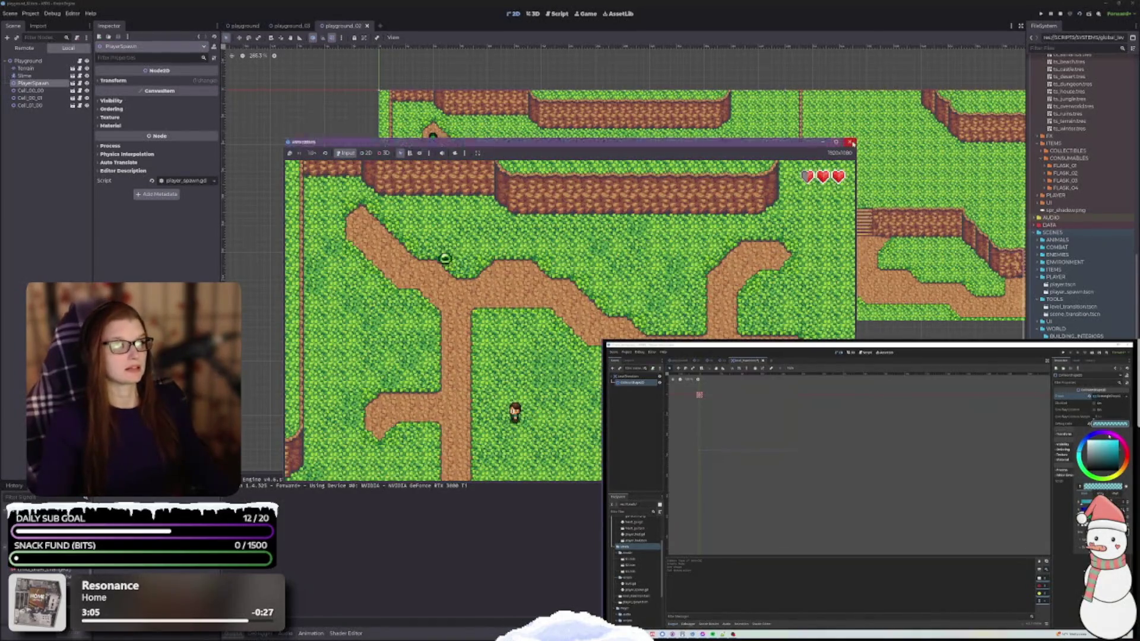
{"action": "left_click", "coordinate": [852, 143]}
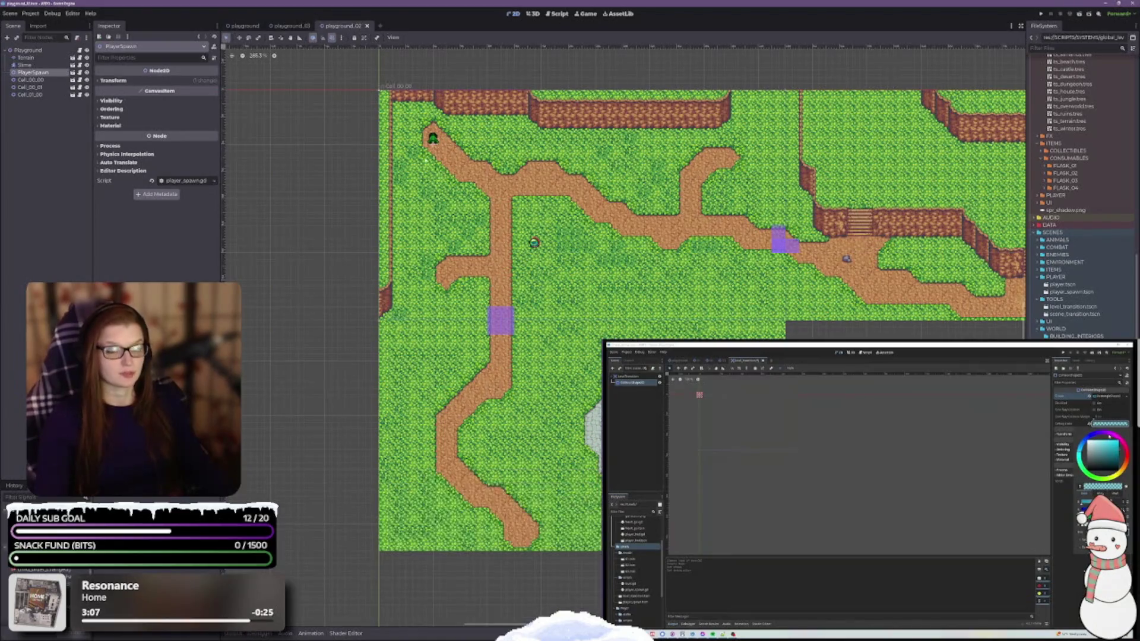
Switch to the playground scene, inspect PlayerSpawn's properties, then bring level.gd forward in VS Code.
{"action": "left_click", "coordinate": [242, 26]}
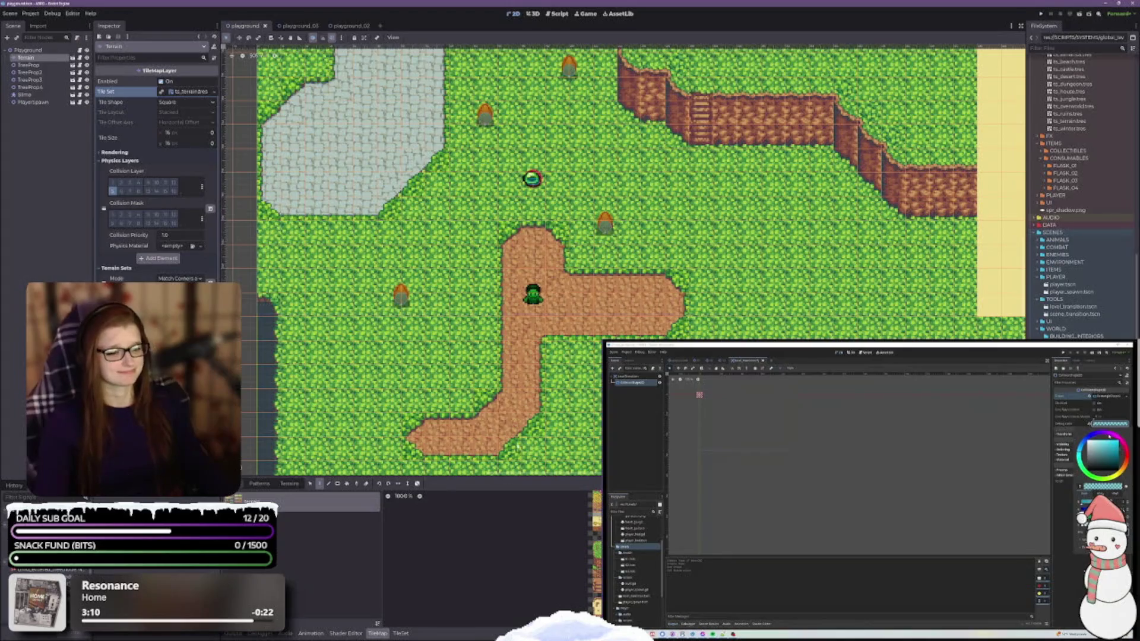
{"action": "left_click", "coordinate": [71, 190]}
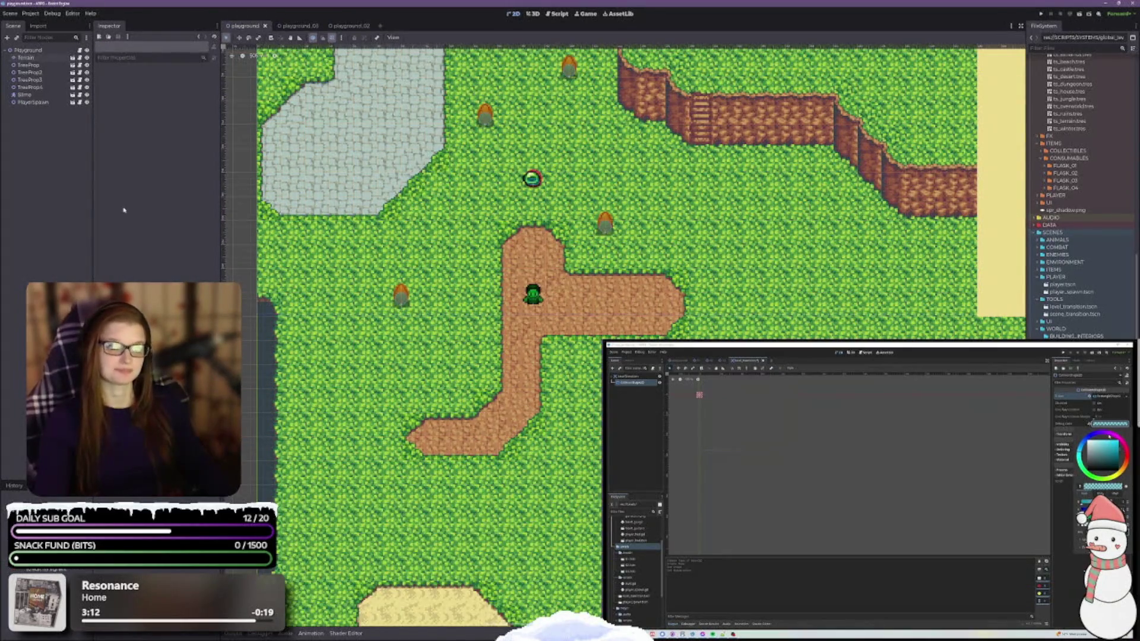
{"action": "left_click", "coordinate": [33, 102]}
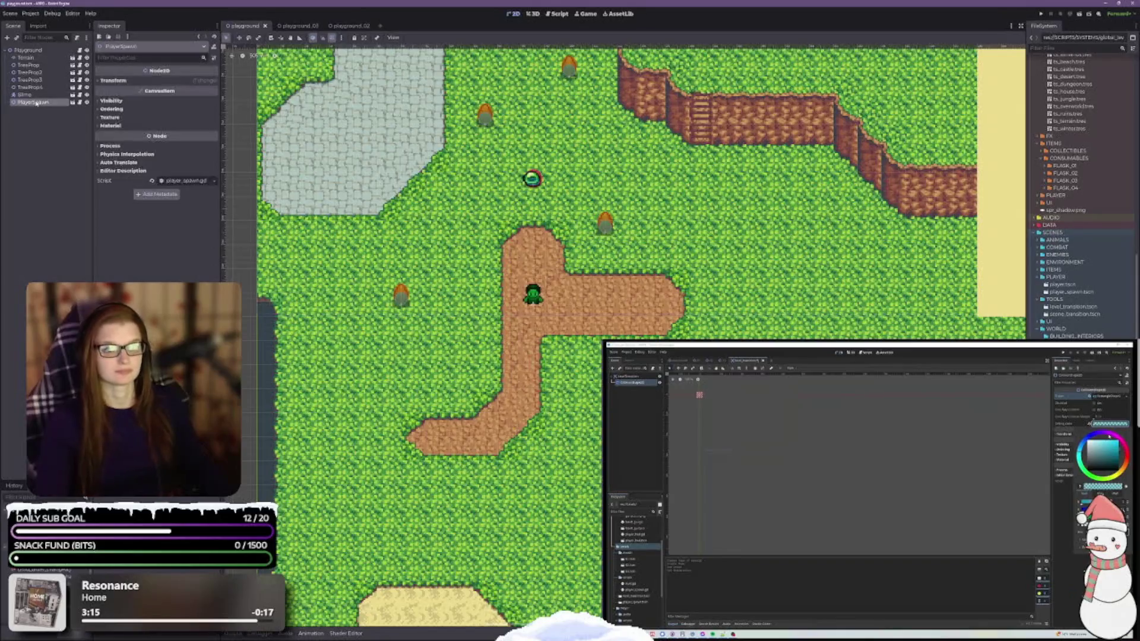
{"action": "left_click", "coordinate": [57, 167]}
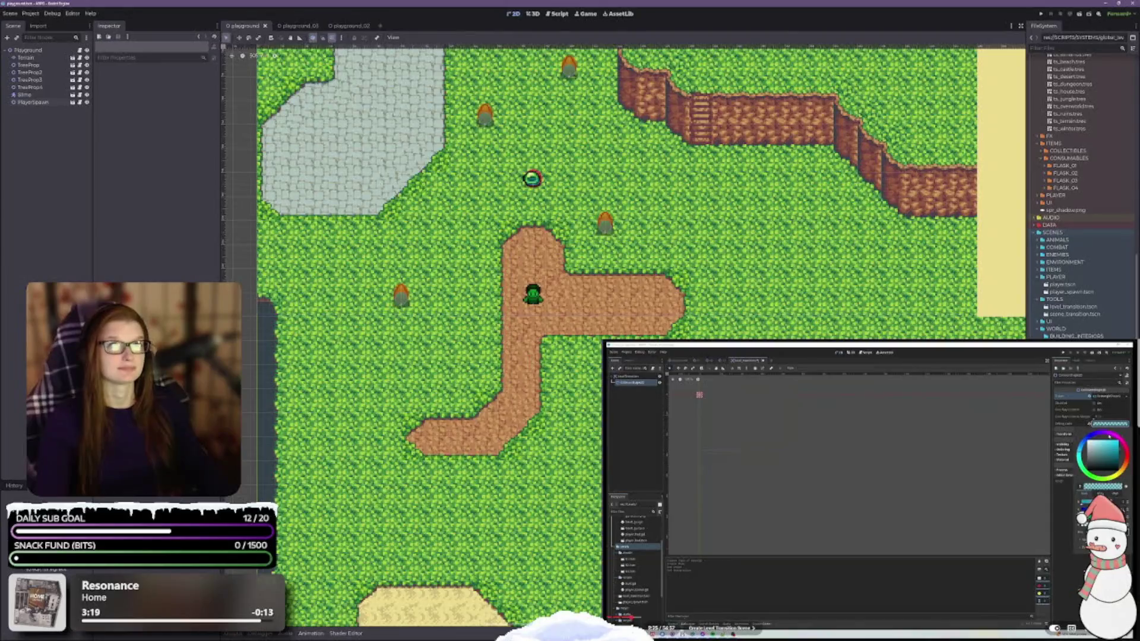
{"action": "scroll", "coordinate": [867, 486], "scroll_direction": "down", "scroll_amount": 5}
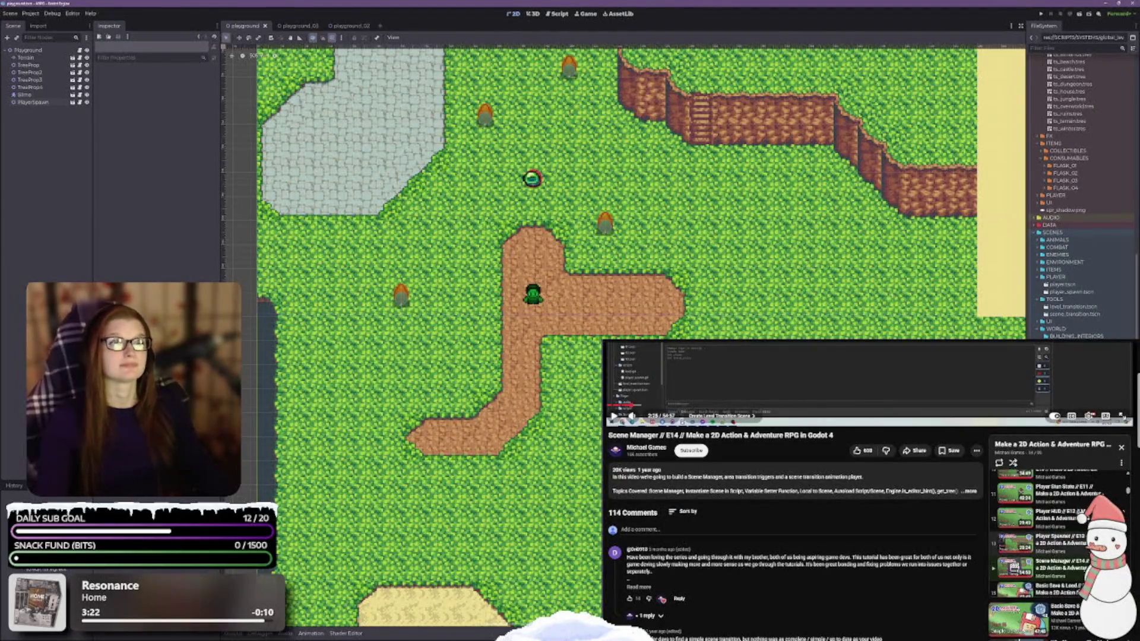
{"action": "scroll", "coordinate": [1045, 535], "scroll_direction": "up", "scroll_amount": 2}
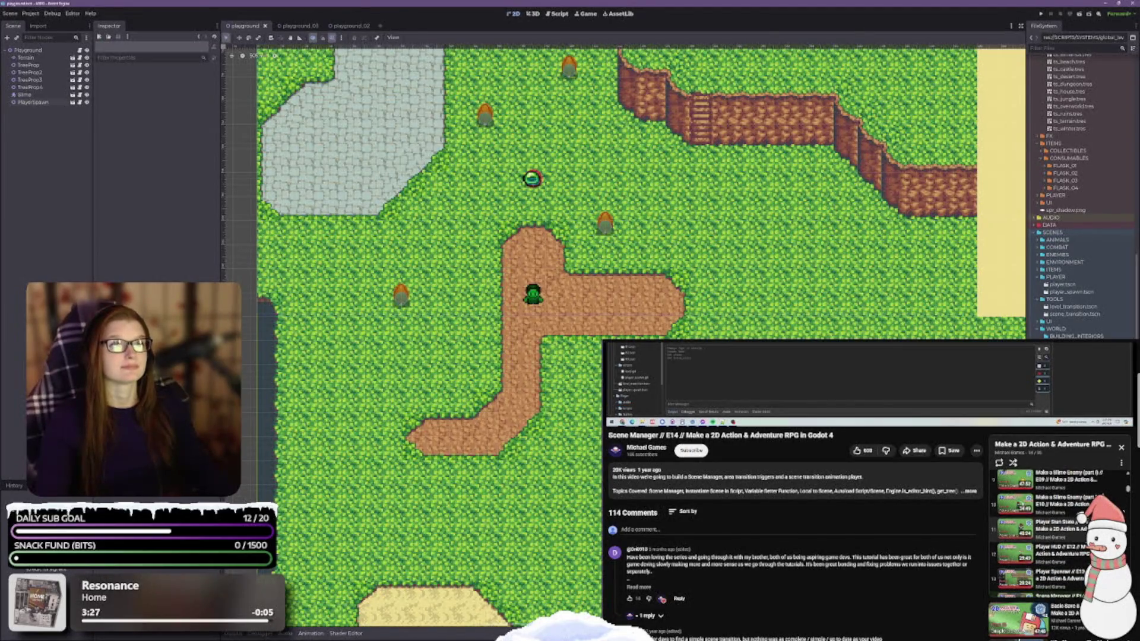
{"action": "scroll", "coordinate": [1045, 535], "scroll_direction": "up", "scroll_amount": 1}
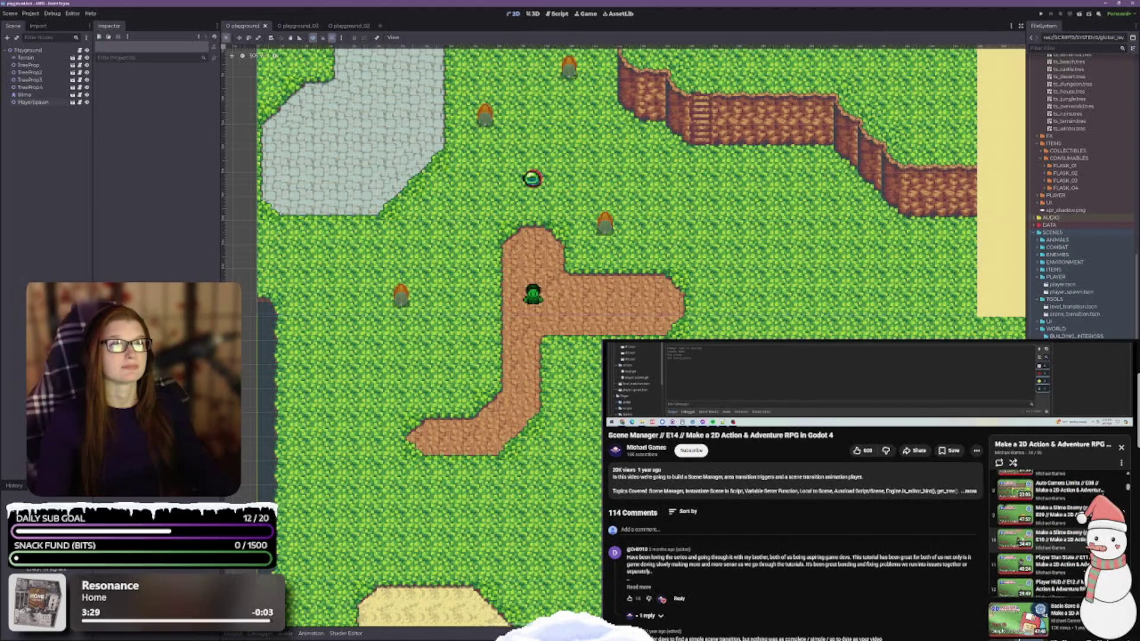
{"action": "scroll", "coordinate": [1045, 534], "scroll_direction": "up", "scroll_amount": 2}
{"action": "scroll", "coordinate": [1048, 534], "scroll_direction": "up", "scroll_amount": 2}
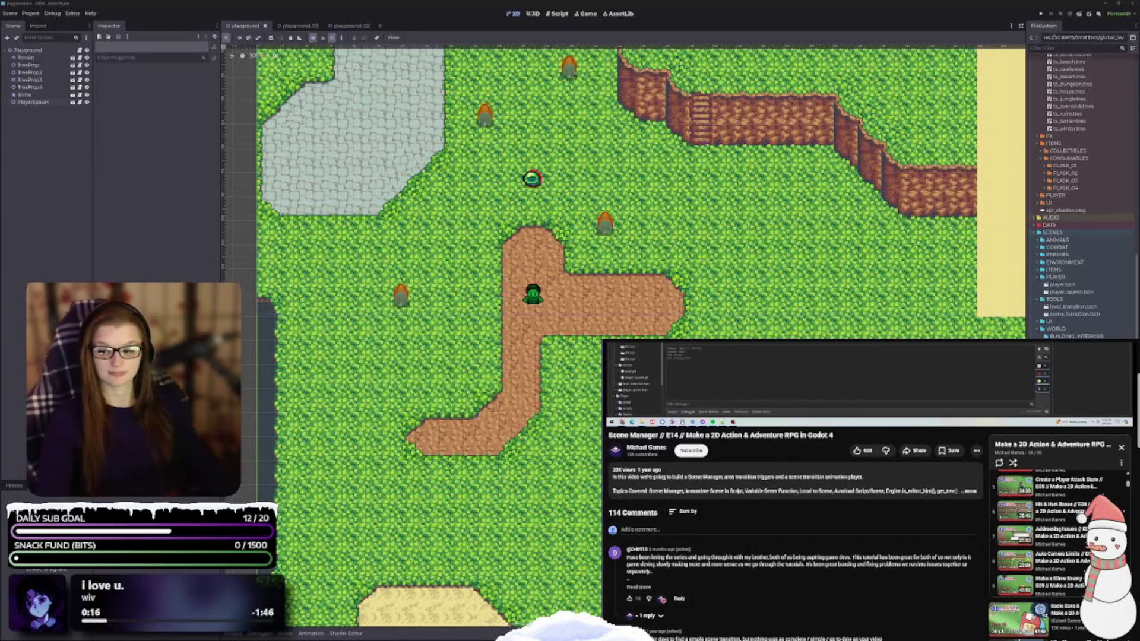
{"action": "key", "text": "alt+Tab"}
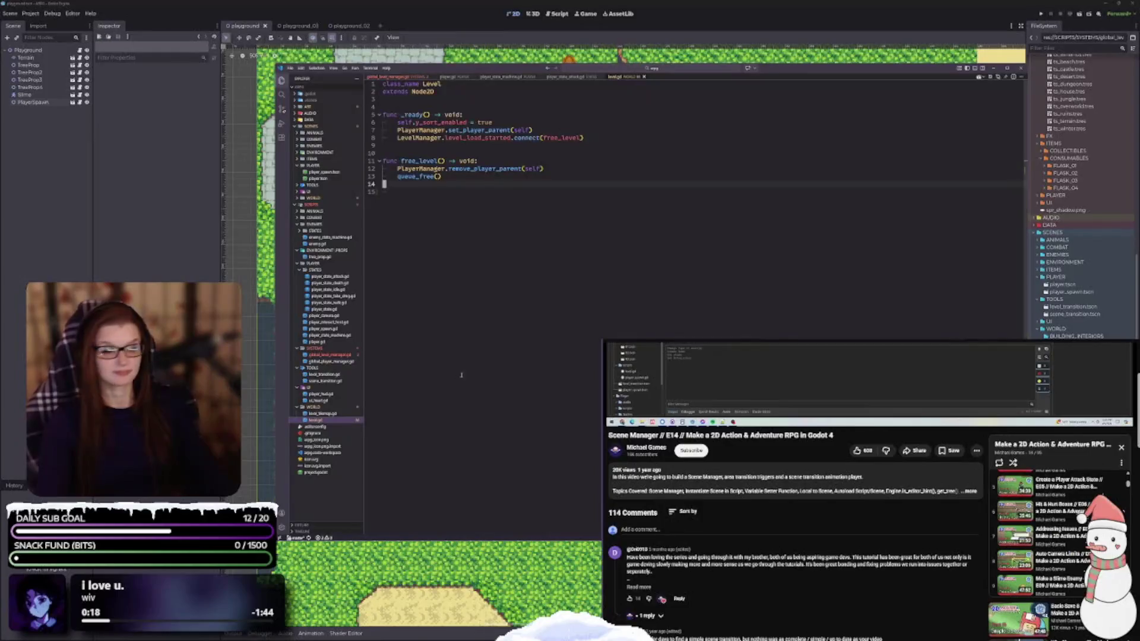
Close level.gd to read player_state_attack.gd, then open player_state.gd.
{"action": "left_click", "coordinate": [644, 76]}
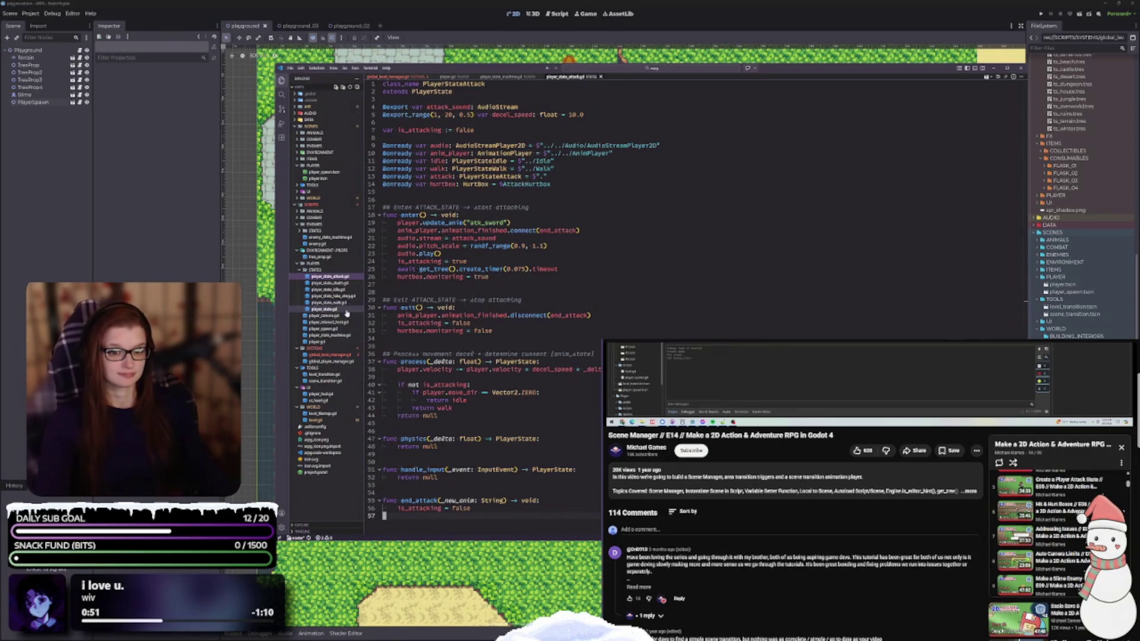
{"action": "left_click", "coordinate": [343, 311]}
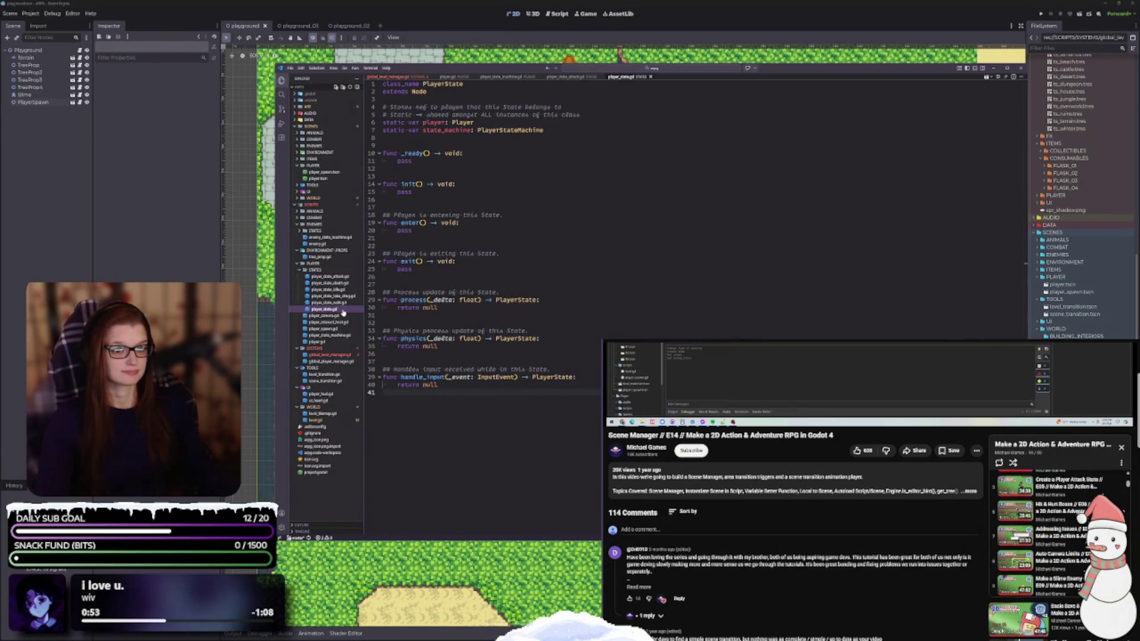
Close player_state.gd, read player_state_machine.gd from the top, then return to Godot.
{"action": "left_click", "coordinate": [650, 76]}
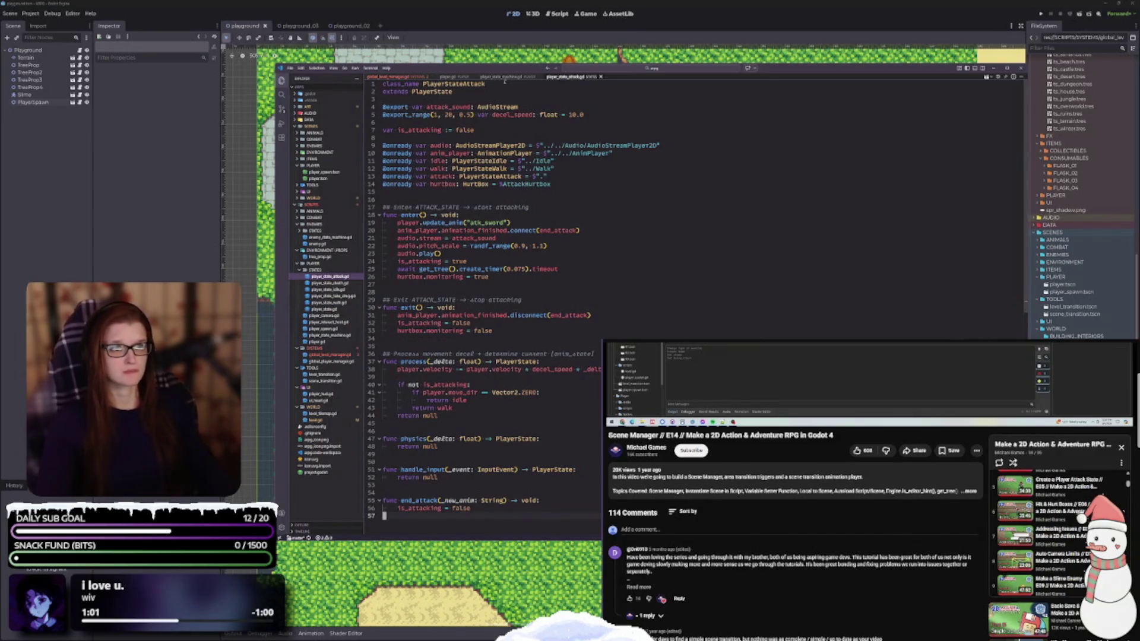
{"action": "left_click", "coordinate": [502, 79]}
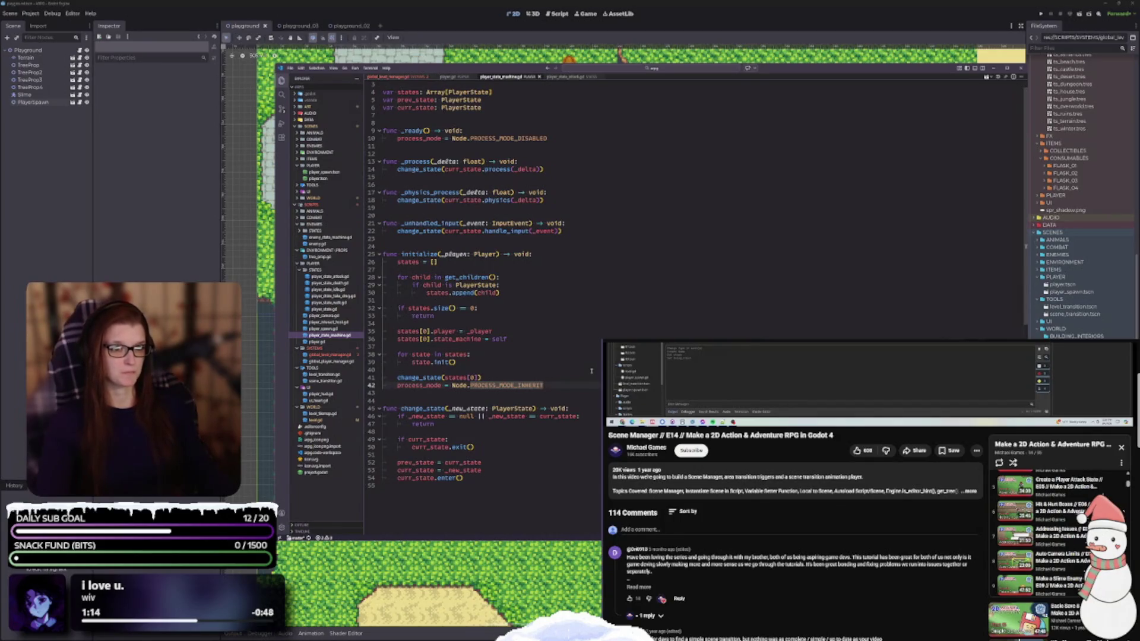
{"action": "scroll", "coordinate": [591, 371], "scroll_direction": "up", "scroll_amount": 1}
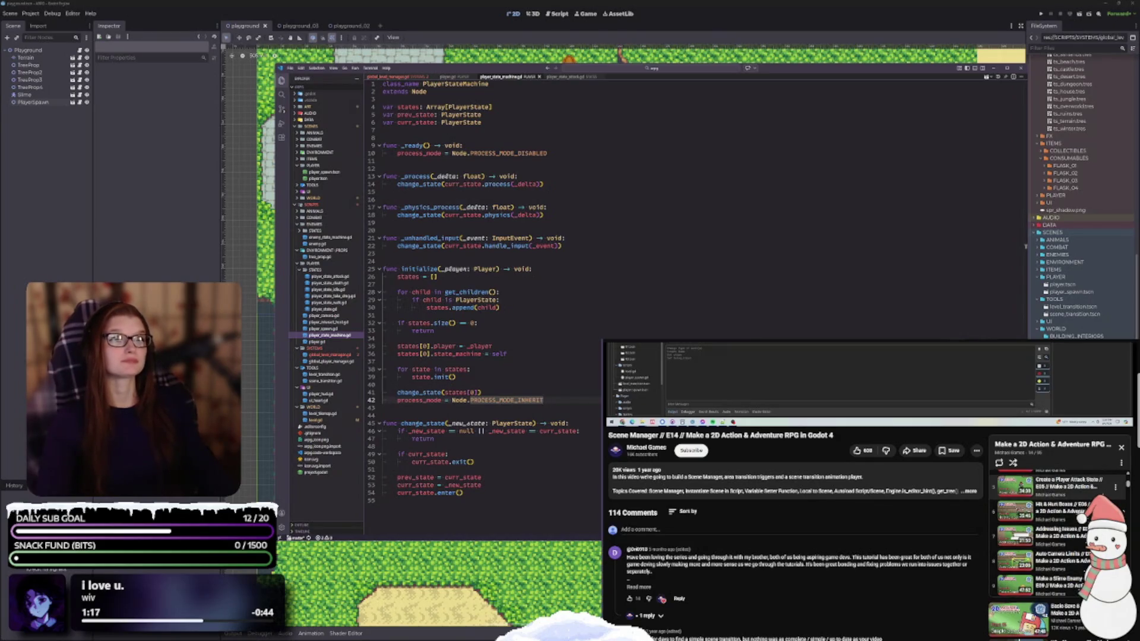
{"action": "scroll", "coordinate": [833, 629], "scroll_direction": "up", "scroll_amount": 3}
{"action": "scroll", "coordinate": [833, 630], "scroll_direction": "up", "scroll_amount": 2}
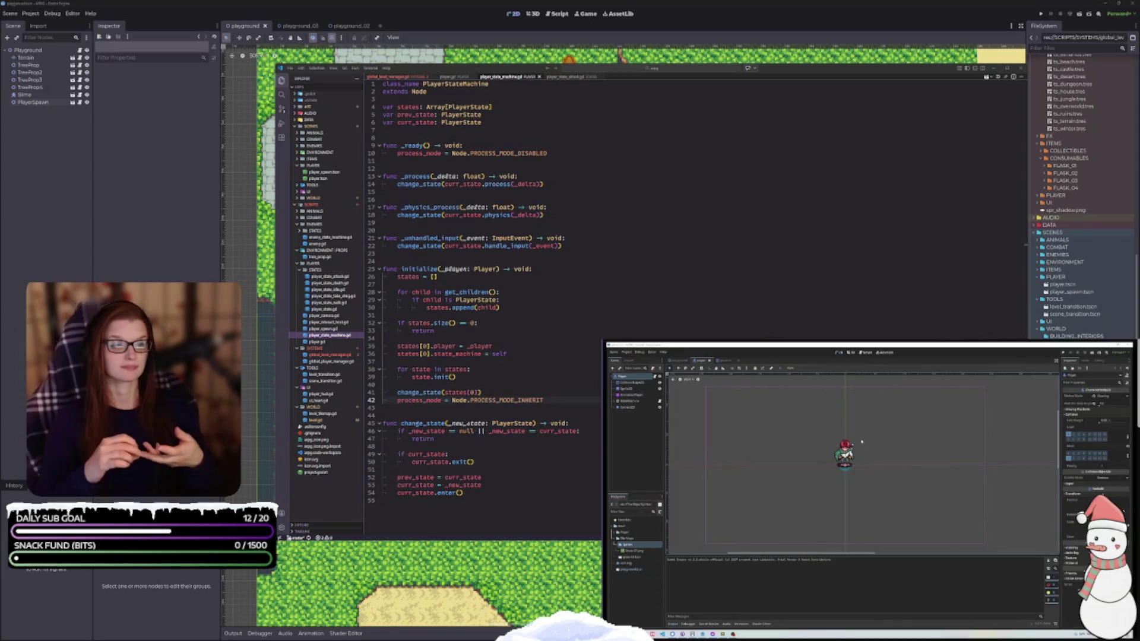
{"action": "left_click", "coordinate": [73, 245]}
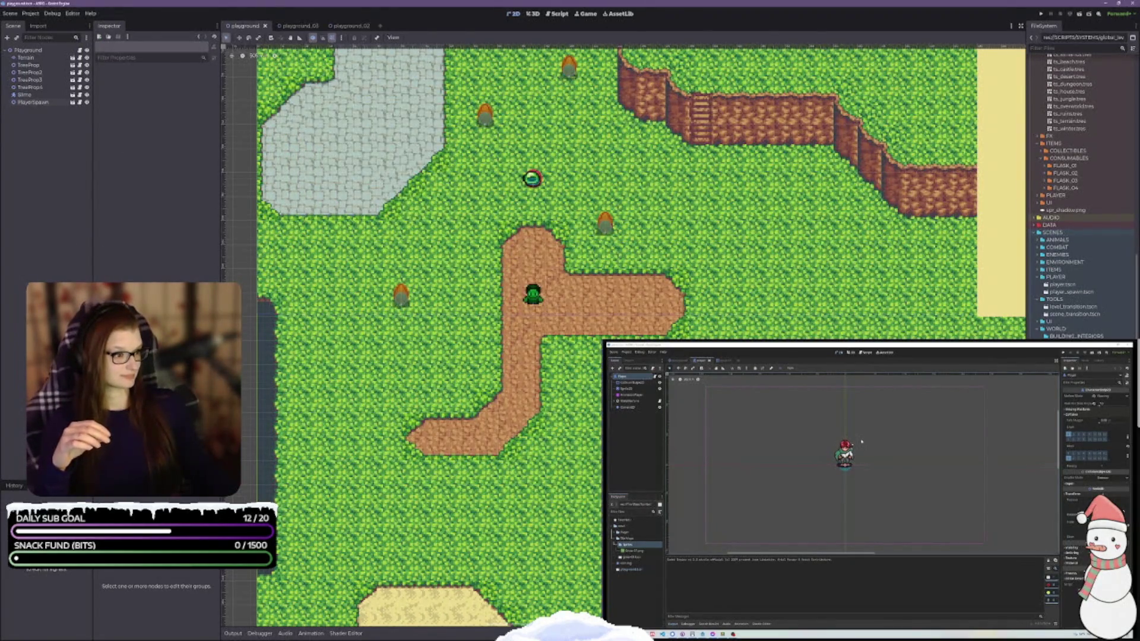
Open the player.tscn scene and bring up its animation timeline.
{"action": "left_click", "coordinate": [1072, 285]}
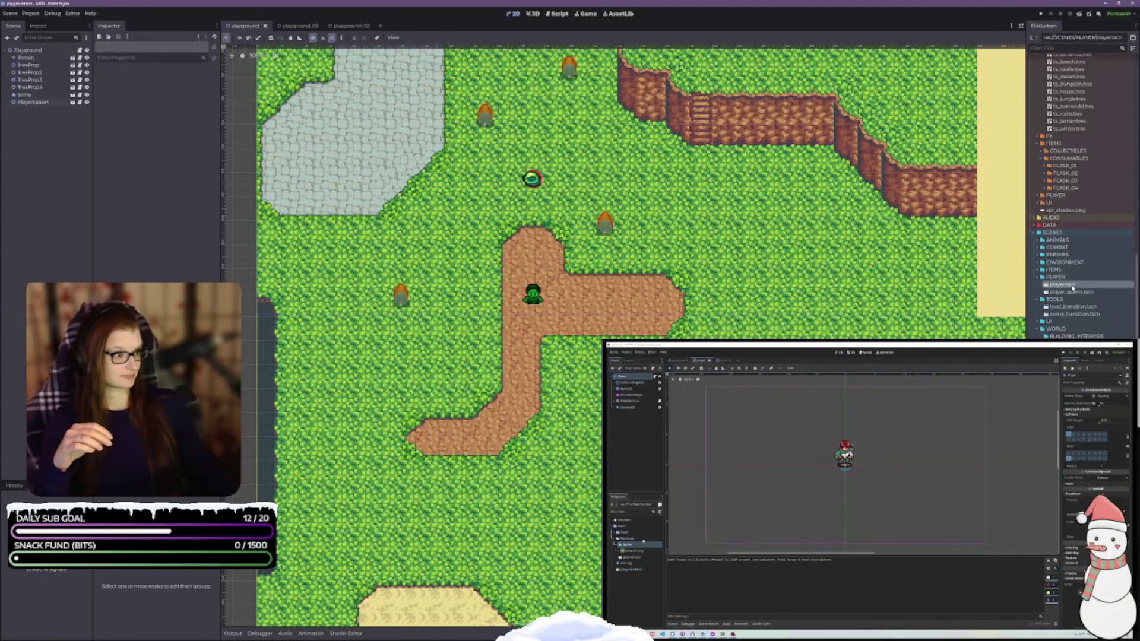
{"action": "double_click", "coordinate": [1072, 288]}
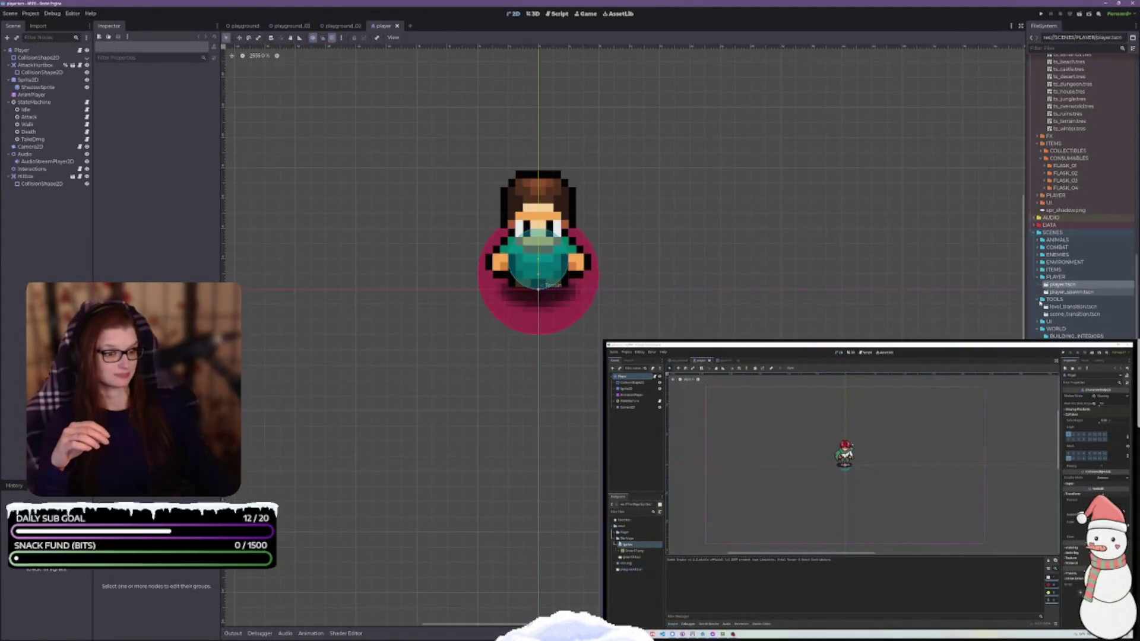
{"action": "left_click", "coordinate": [320, 634]}
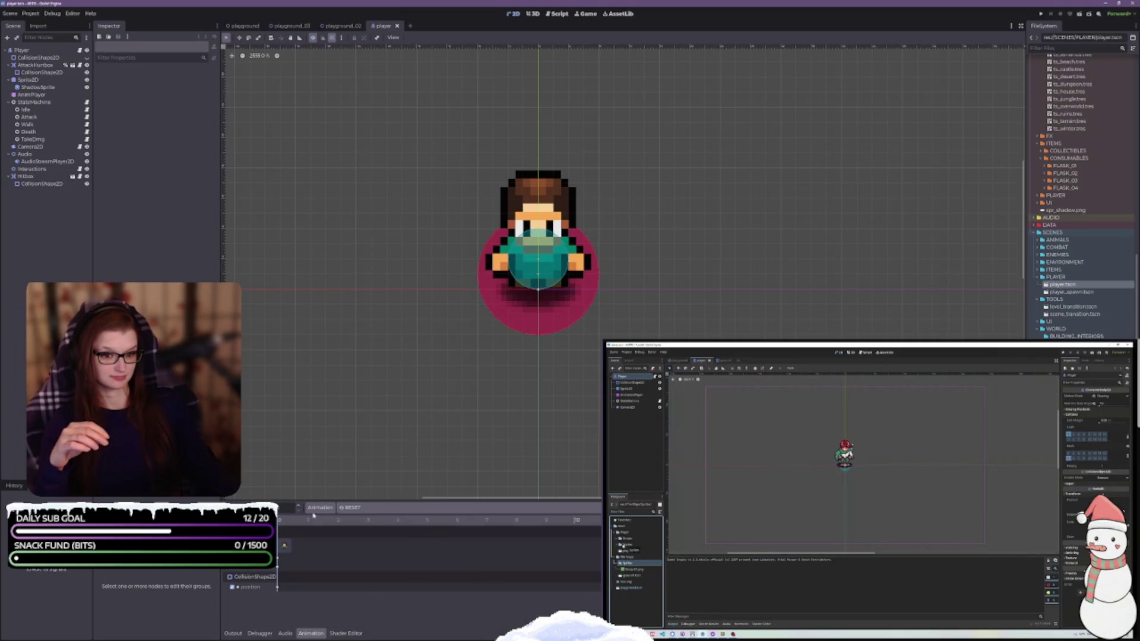
{"action": "left_click", "coordinate": [368, 509]}
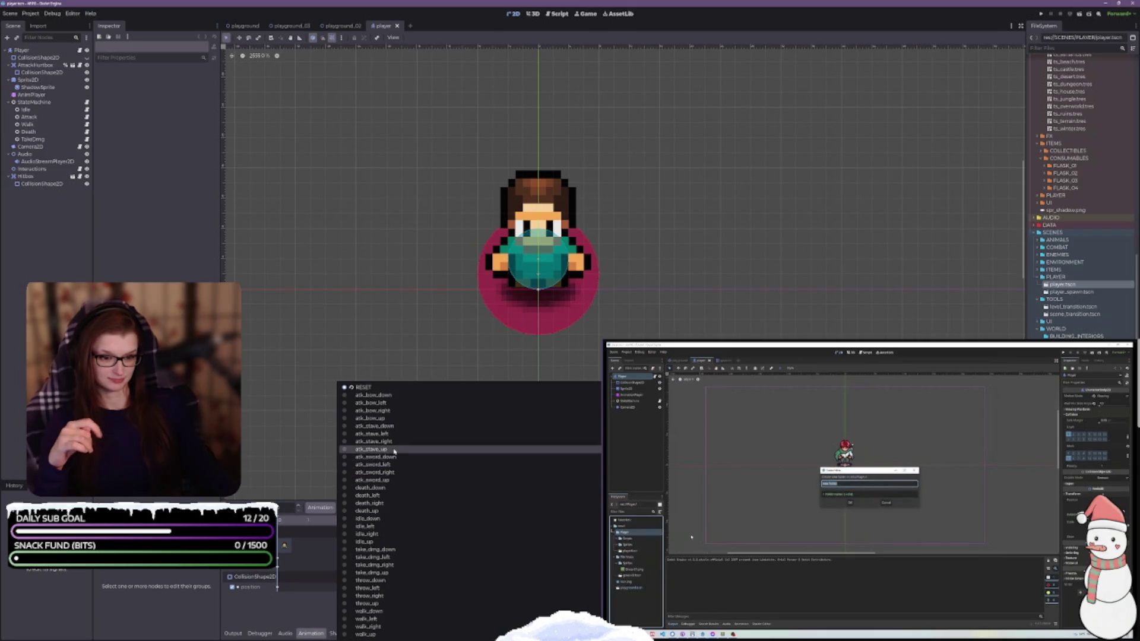
Load and preview the atk_sword_down animation, and set the tutorial video to 1.25x speed.
{"action": "left_click", "coordinate": [374, 456]}
{"action": "scroll", "coordinate": [549, 320], "scroll_direction": "down", "scroll_amount": 2}
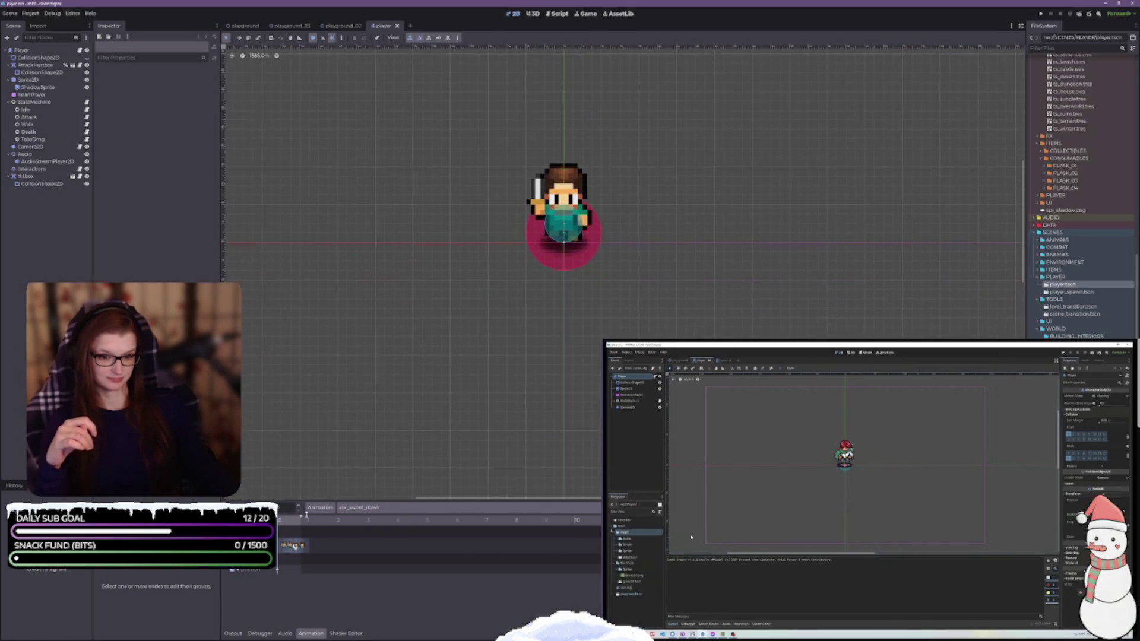
{"action": "key", "text": "shift+d"}
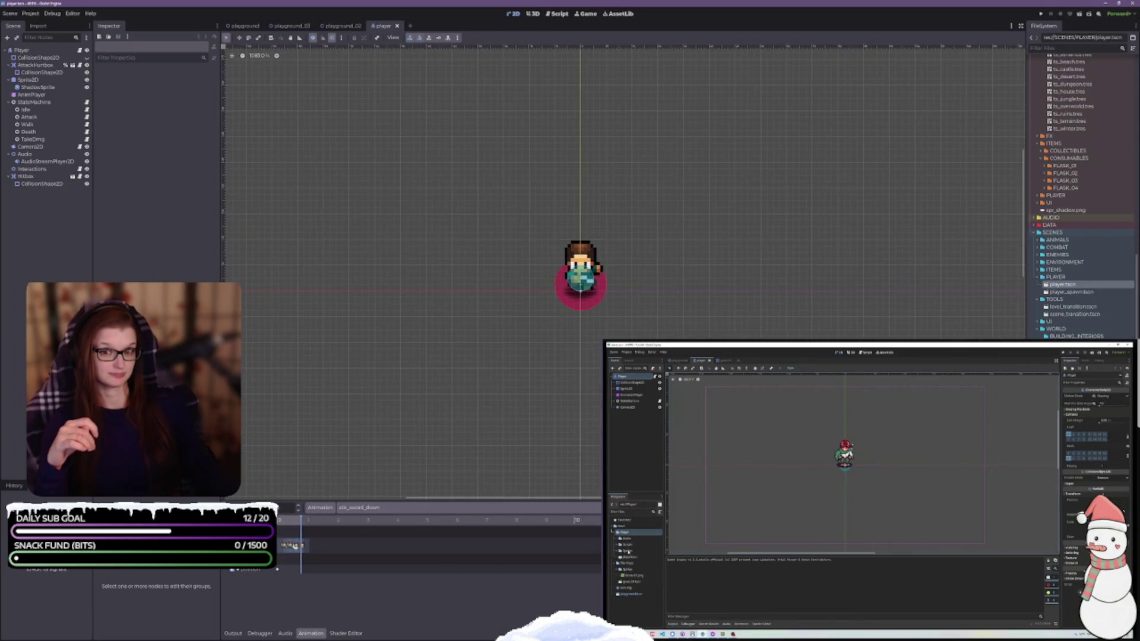
{"action": "scroll", "coordinate": [613, 311], "scroll_direction": "down", "scroll_amount": 2}
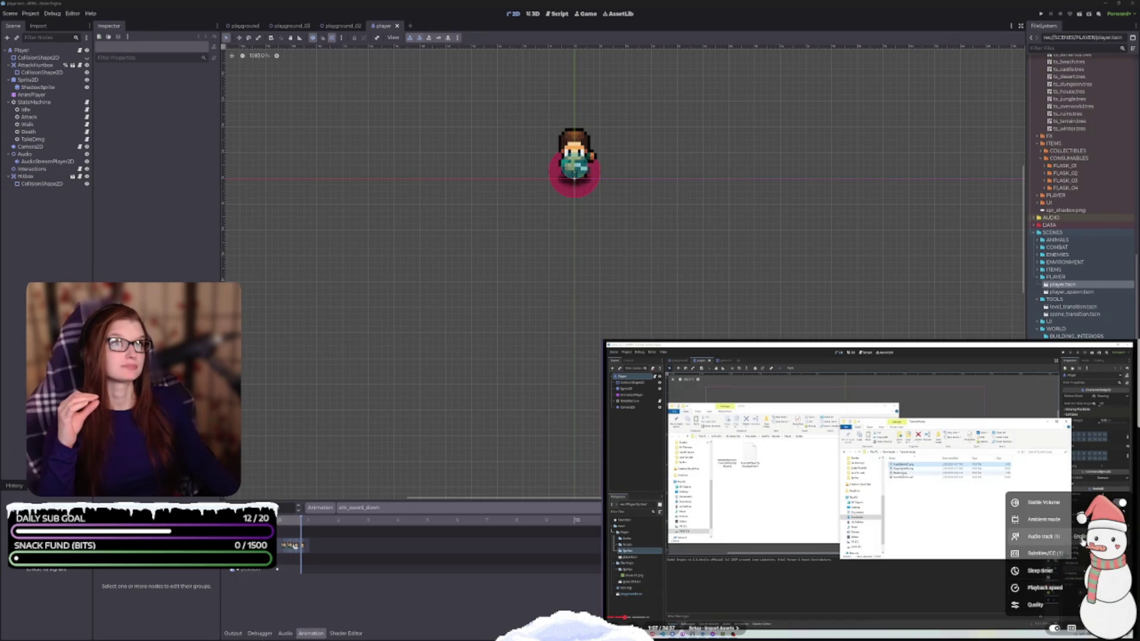
{"action": "left_click", "coordinate": [1081, 588]}
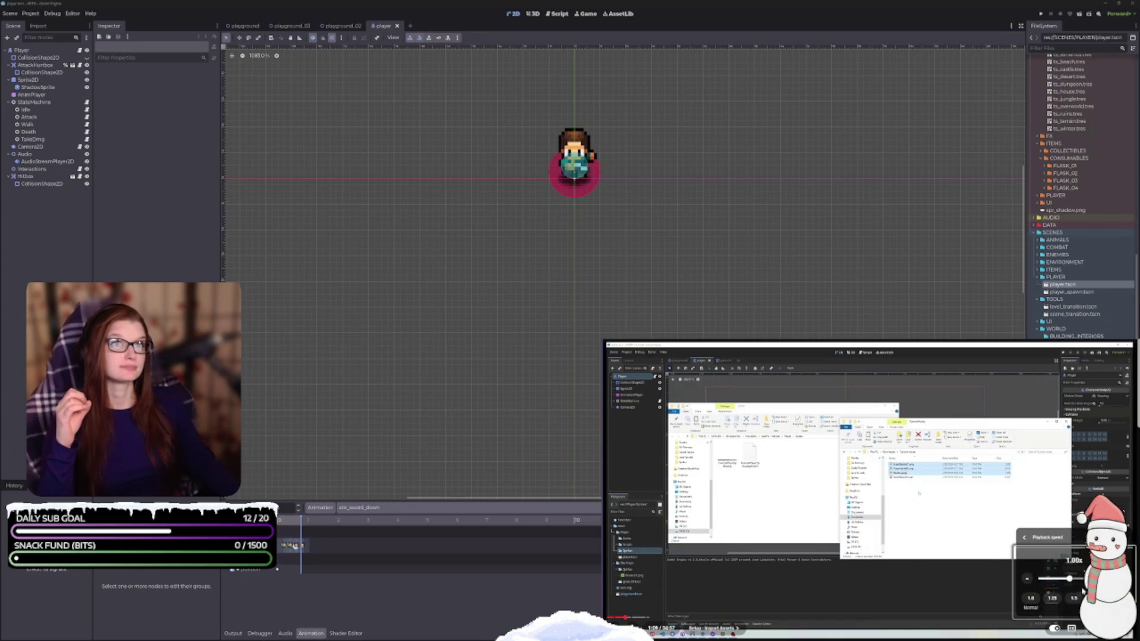
{"action": "left_click", "coordinate": [1052, 598]}
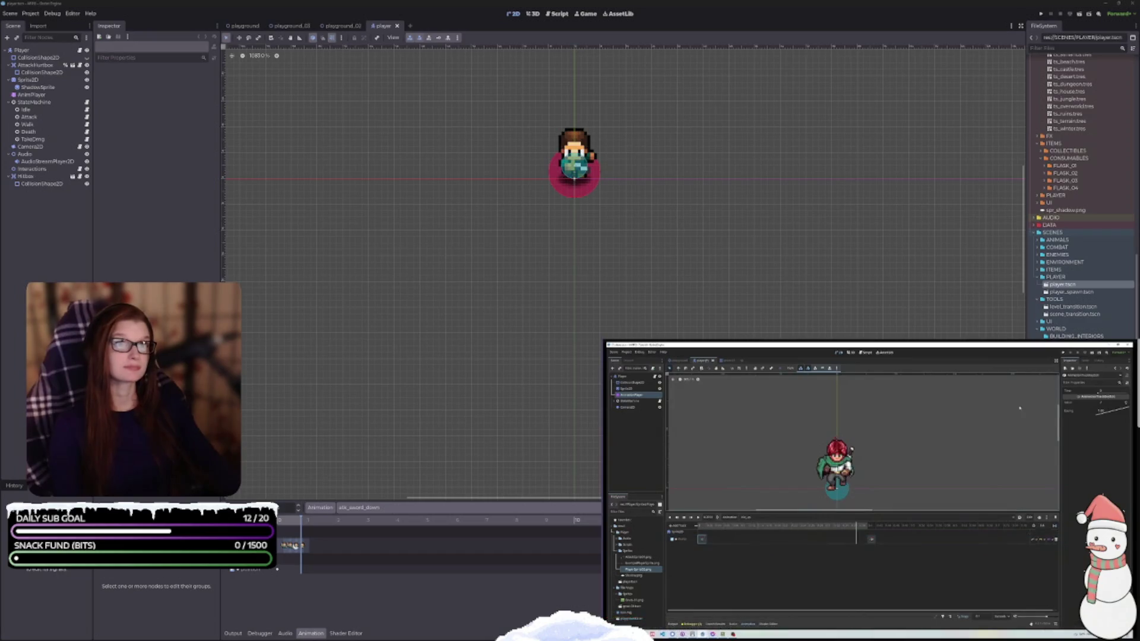
Return the tutorial video's playback speed to Normal.
{"action": "left_click", "coordinate": [1071, 628]}
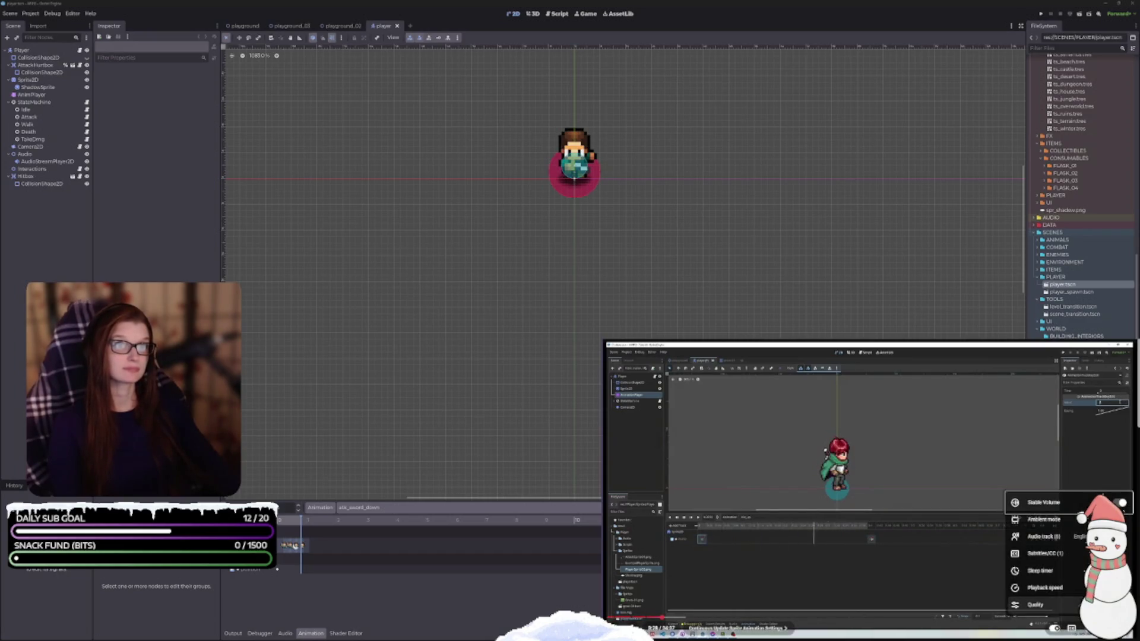
{"action": "left_click", "coordinate": [1036, 588]}
{"action": "left_click", "coordinate": [1027, 598]}
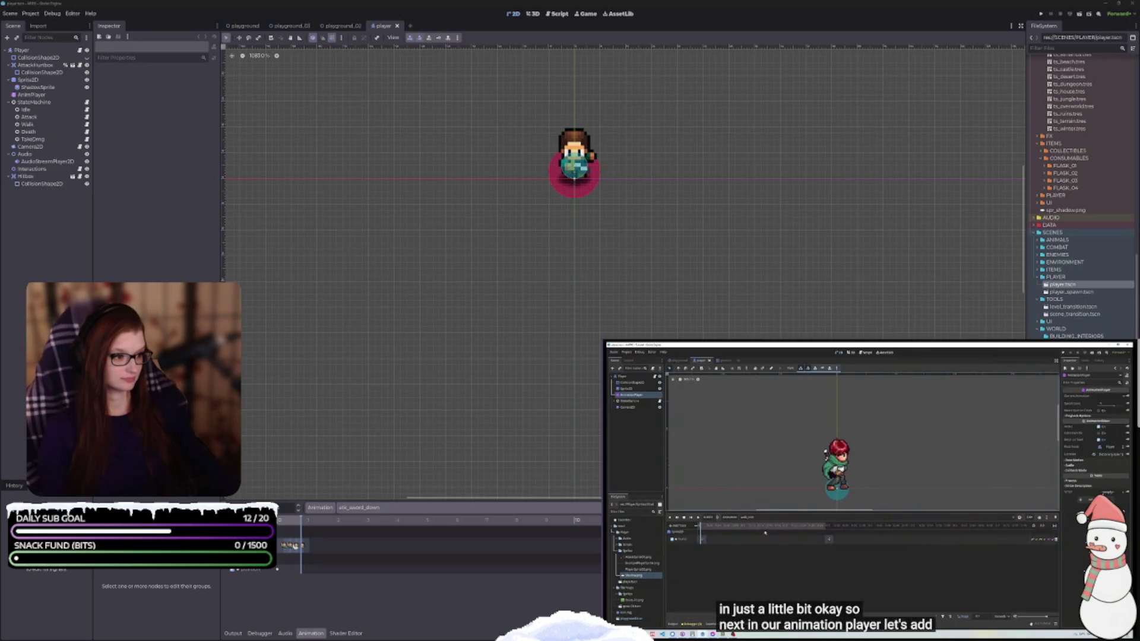
{"action": "scroll", "coordinate": [1080, 196], "scroll_direction": "down", "scroll_amount": 3}
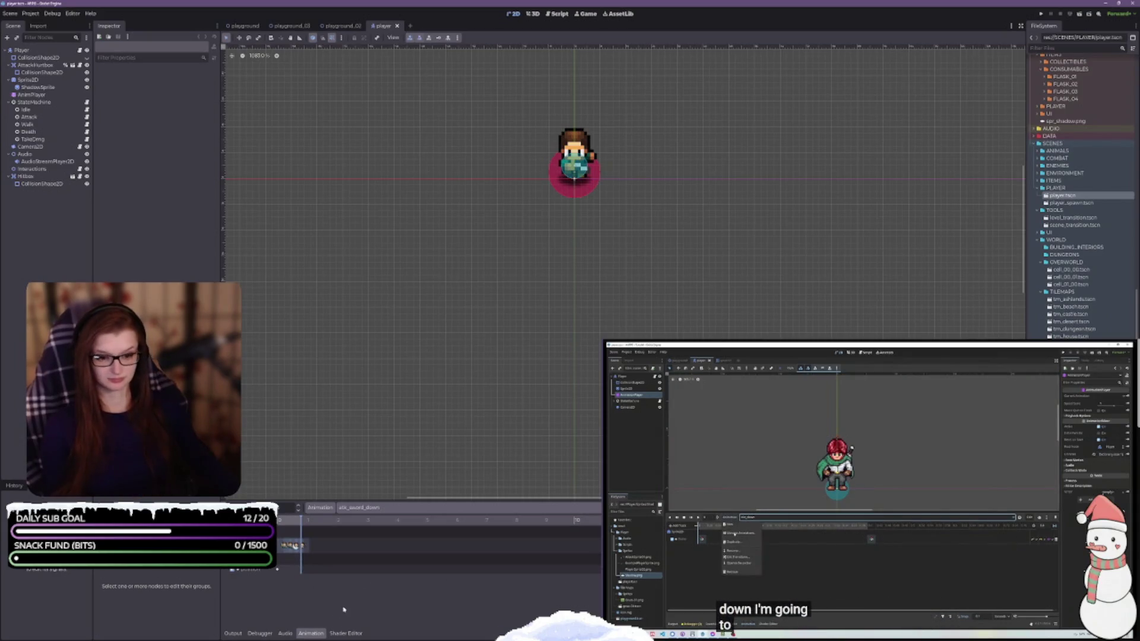
Zoom the Animation timeline so atk_sword_down's keyframes spread across about 1.4 seconds.
{"action": "scroll", "coordinate": [289, 556], "scroll_direction": "up", "scroll_amount": 5, "text": "ctrl"}
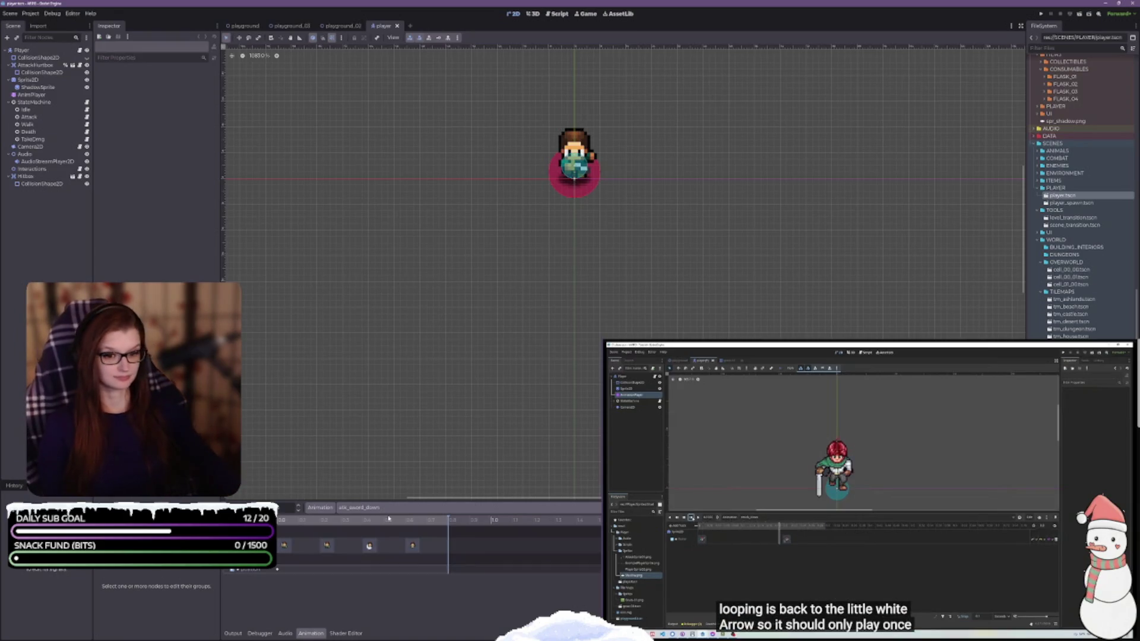
Play the atk_sword_down animation preview, then switch to the VS Code window.
{"action": "left_click", "coordinate": [264, 508]}
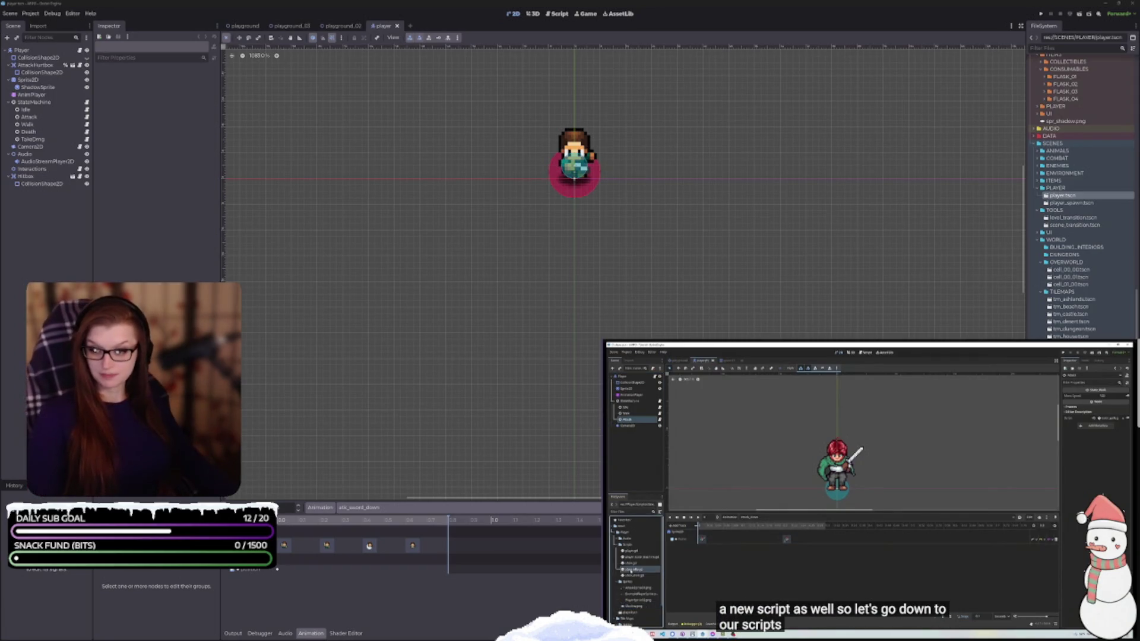
{"action": "key", "text": "alt+Tab"}
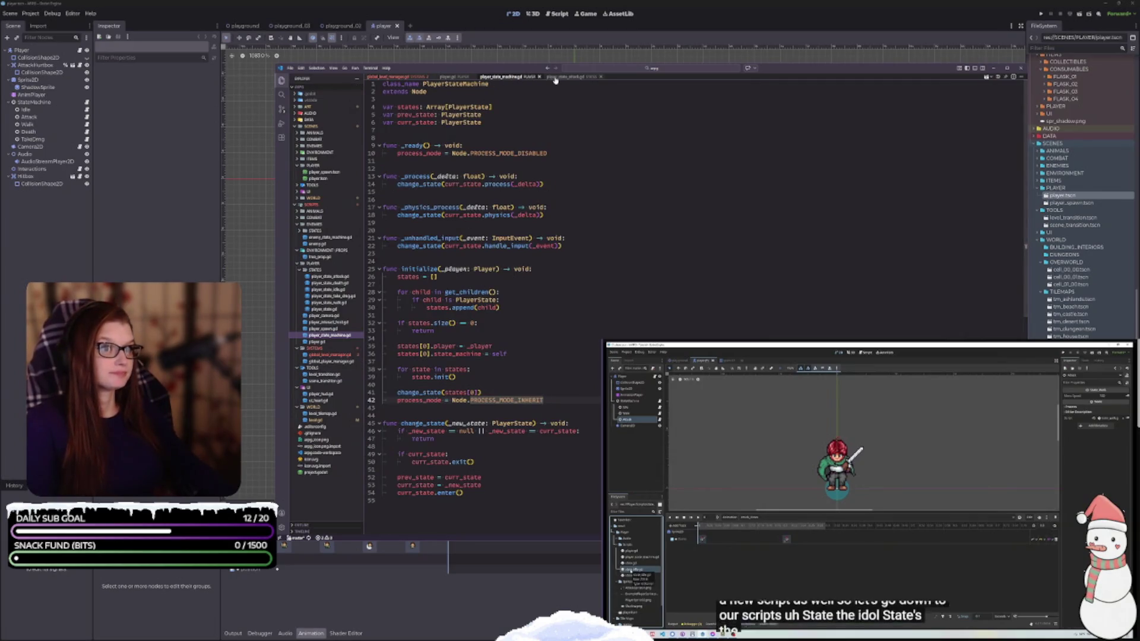
{"action": "left_click", "coordinate": [330, 276]}
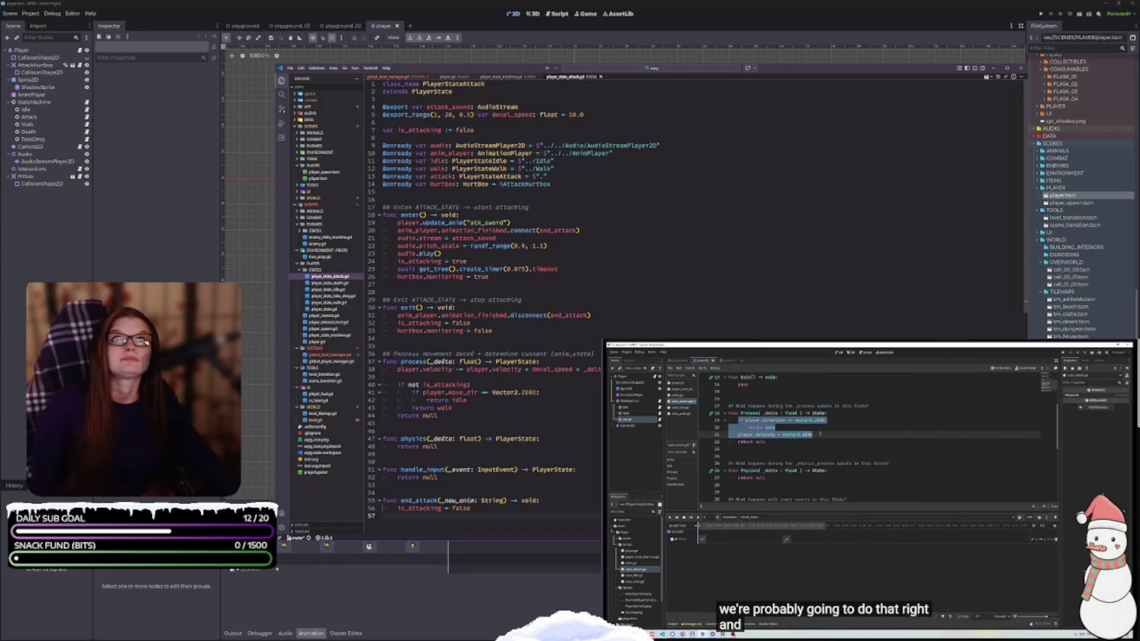
{"action": "scroll", "coordinate": [517, 385], "scroll_direction": "down", "scroll_amount": 1}
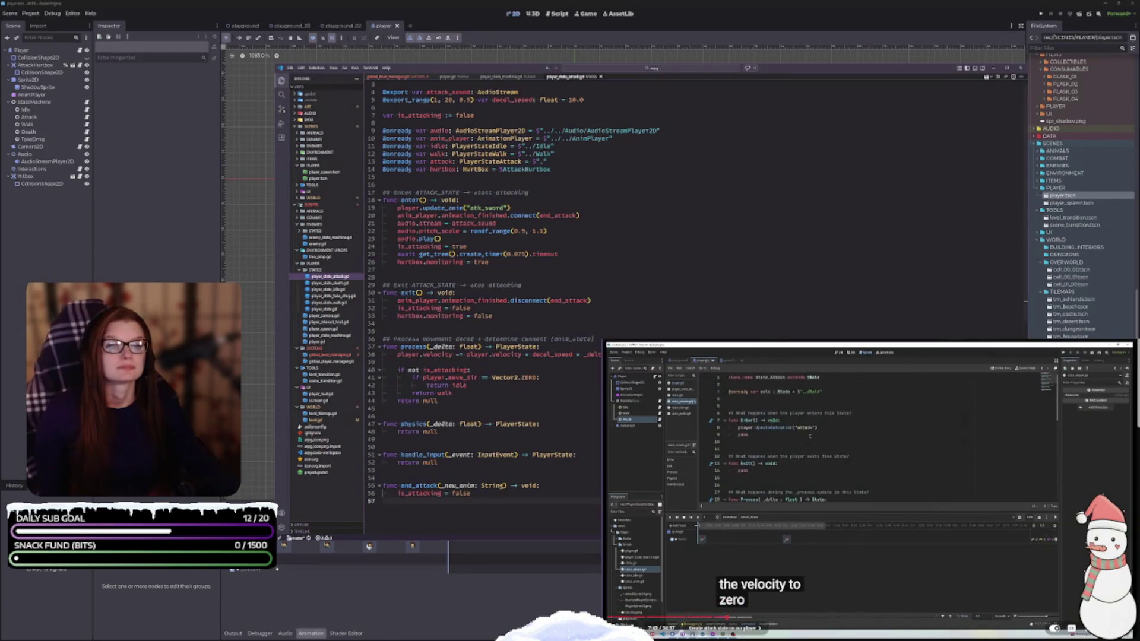
{"action": "left_click", "coordinate": [872, 540]}
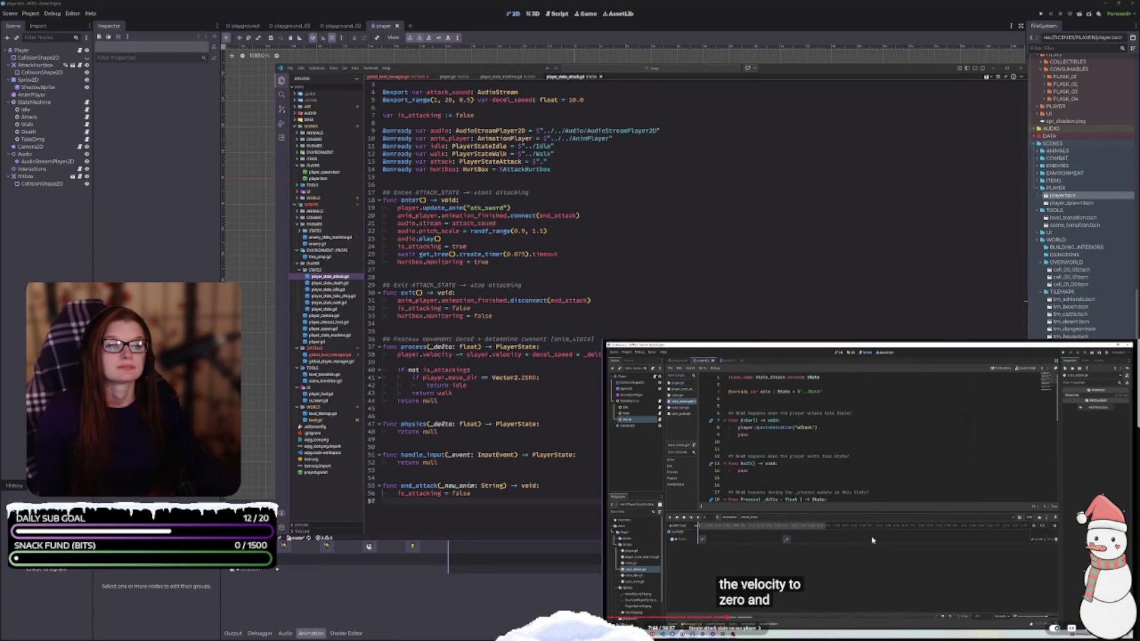
{"action": "left_click", "coordinate": [868, 520]}
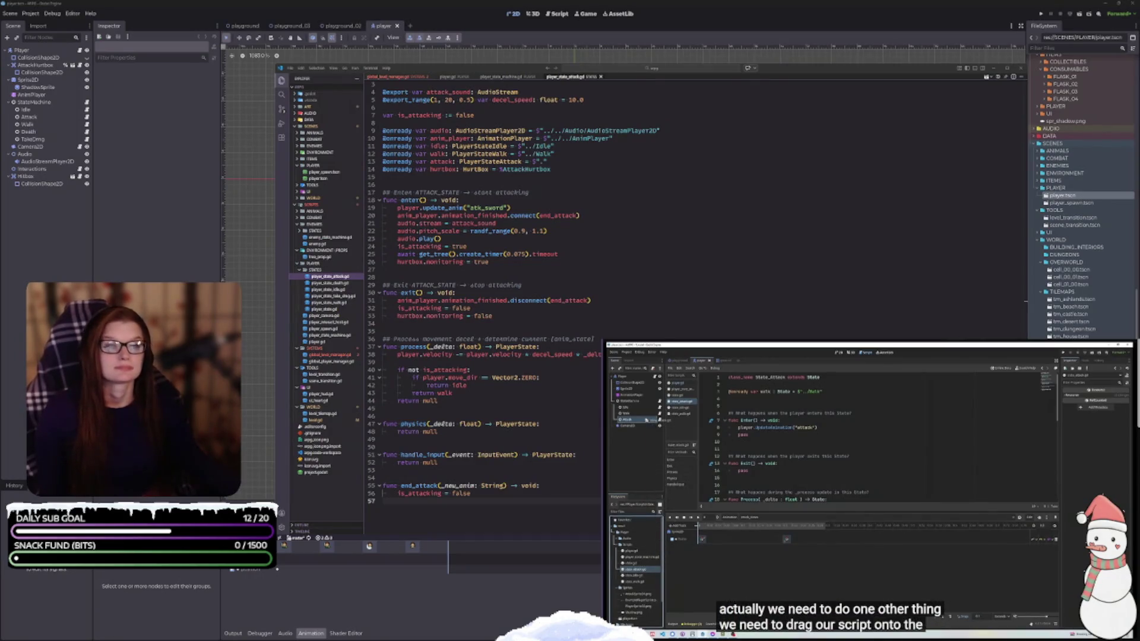
{"action": "mouse_move", "coordinate": [866, 512]}
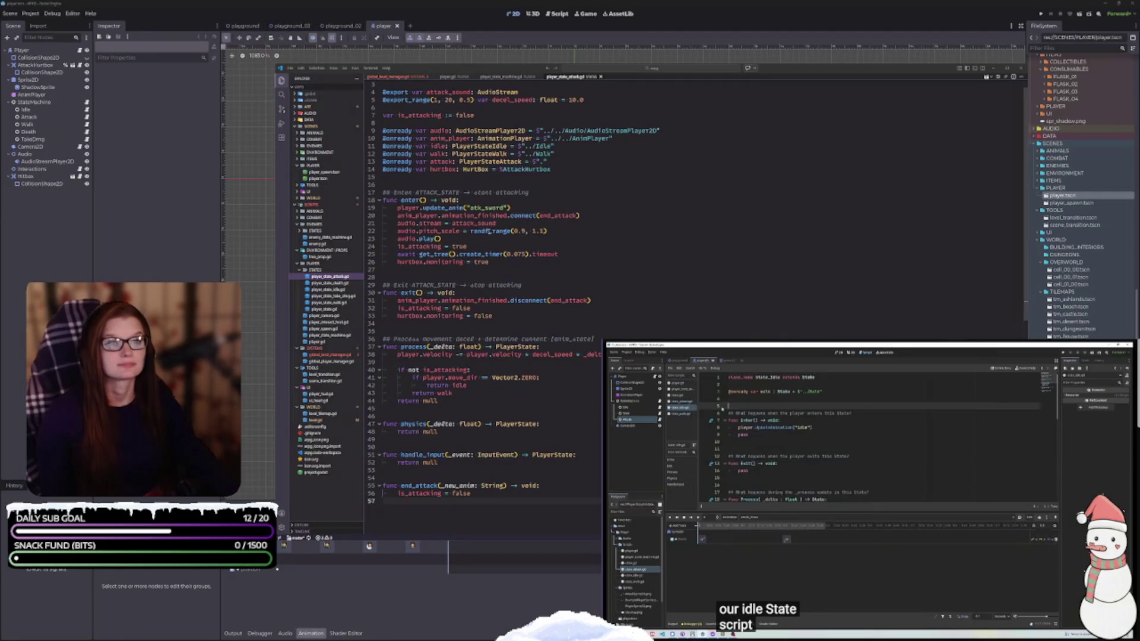
Open player_state_idle.gd in VS Code and pause the tutorial video.
{"action": "left_click", "coordinate": [329, 289]}
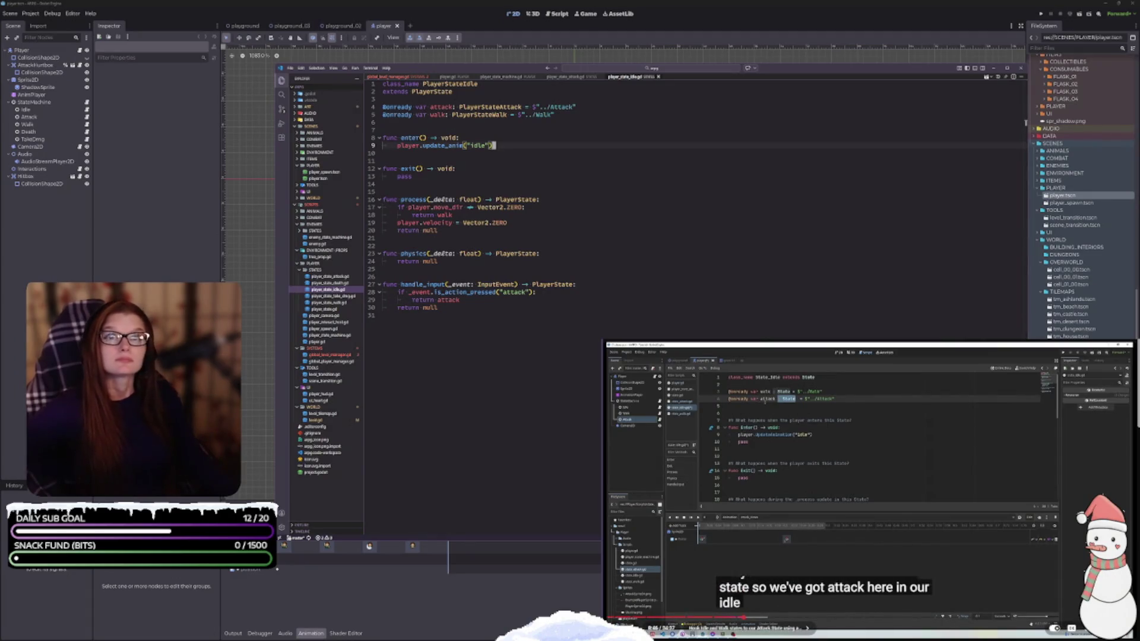
{"action": "left_click", "coordinate": [859, 475]}
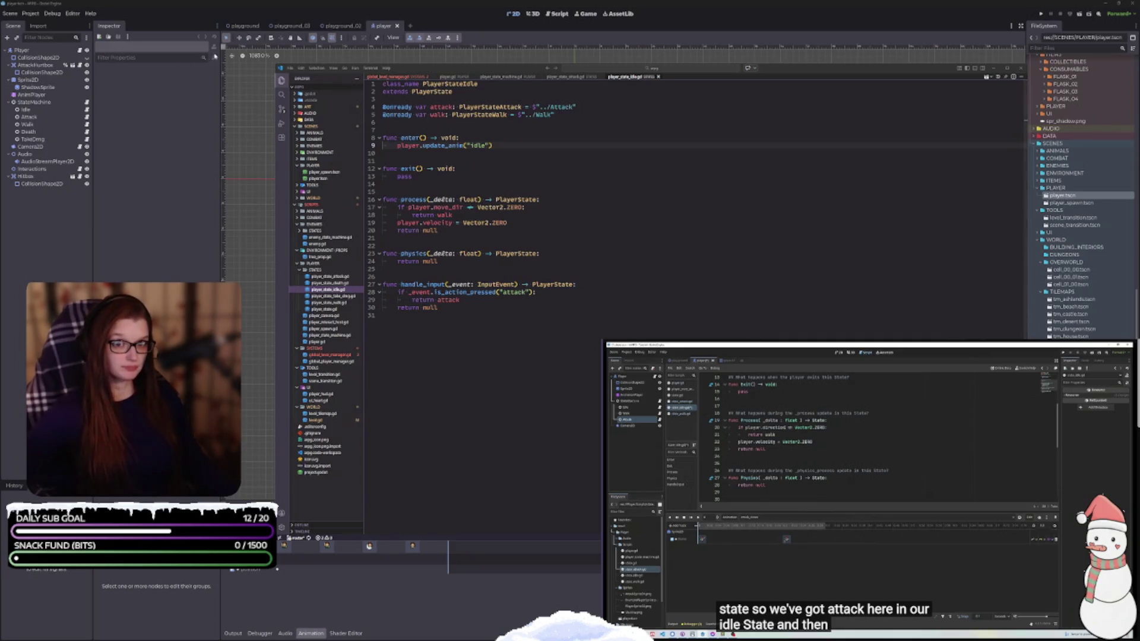
{"action": "left_click", "coordinate": [31, 14]}
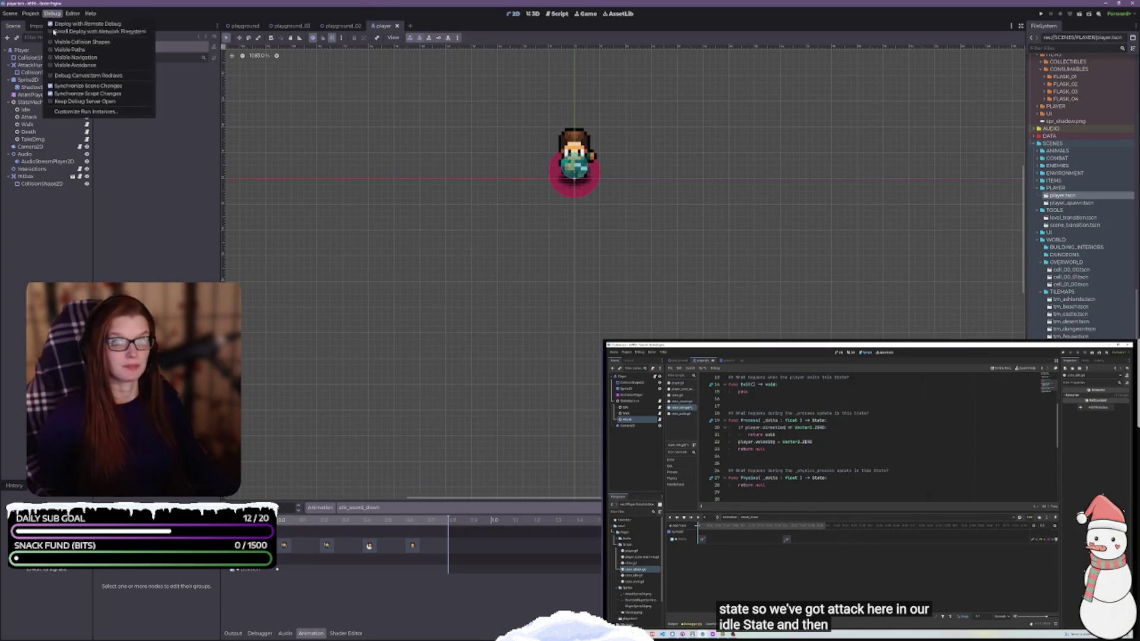
Check the attack action in Project Settings' Input Map, then return to VS Code.
{"action": "left_click", "coordinate": [39, 25]}
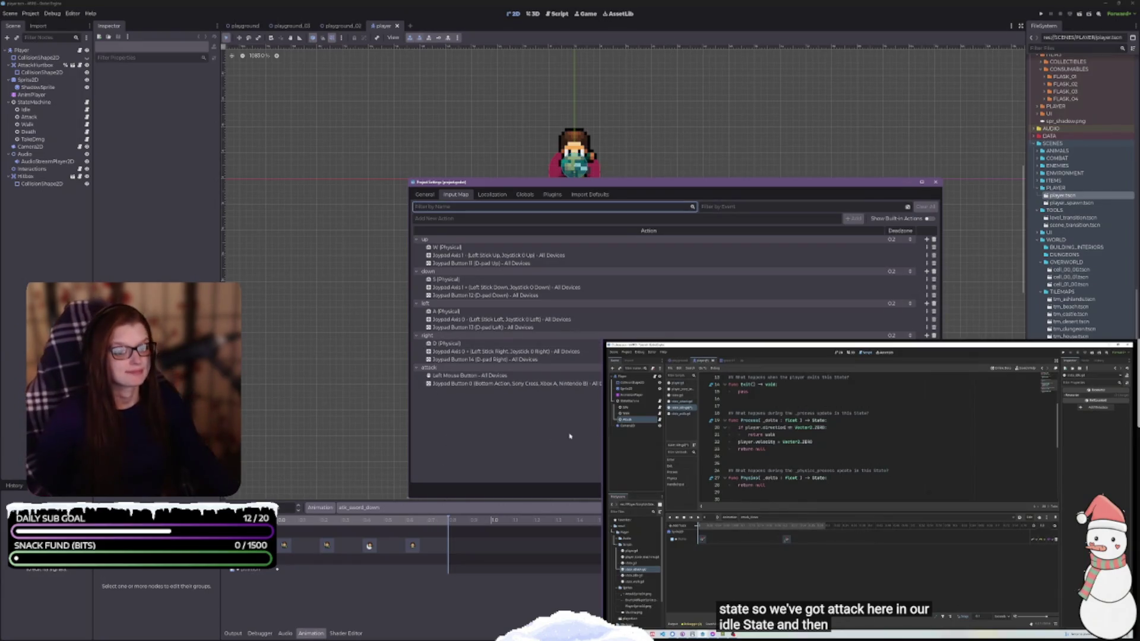
{"action": "left_click", "coordinate": [936, 182]}
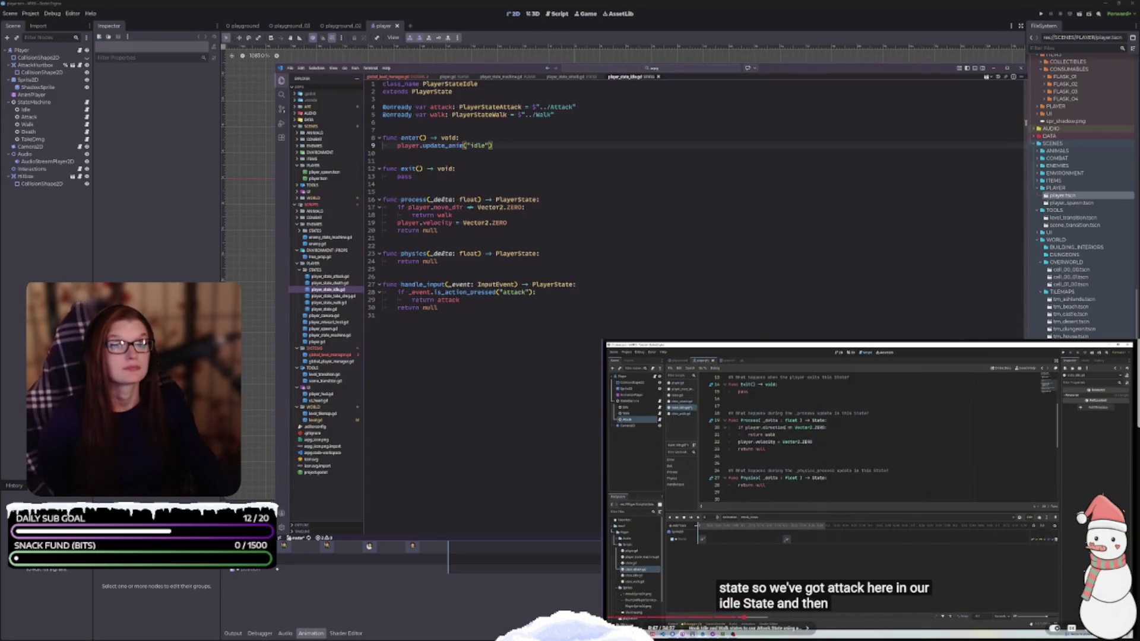
{"action": "left_click", "coordinate": [833, 436]}
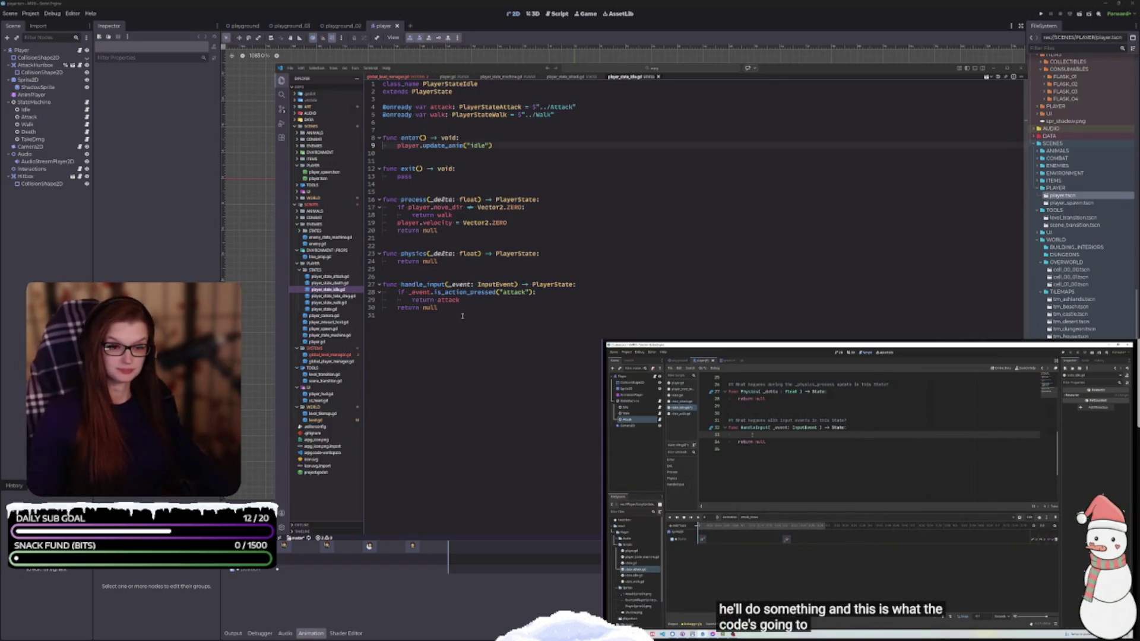
Zoom the editor text, select the Walk node in Godot, and open player_state_walk.gd.
{"action": "scroll", "coordinate": [449, 315], "scroll_direction": "up", "scroll_amount": 1}
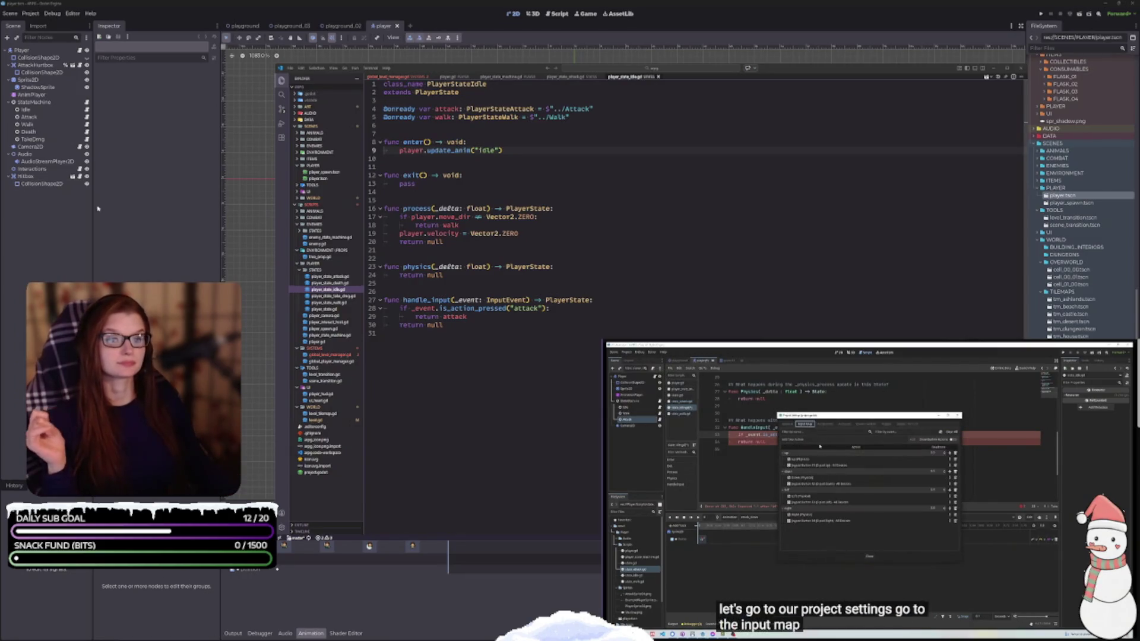
{"action": "double_click", "coordinate": [53, 123]}
{"action": "left_click", "coordinate": [52, 124]}
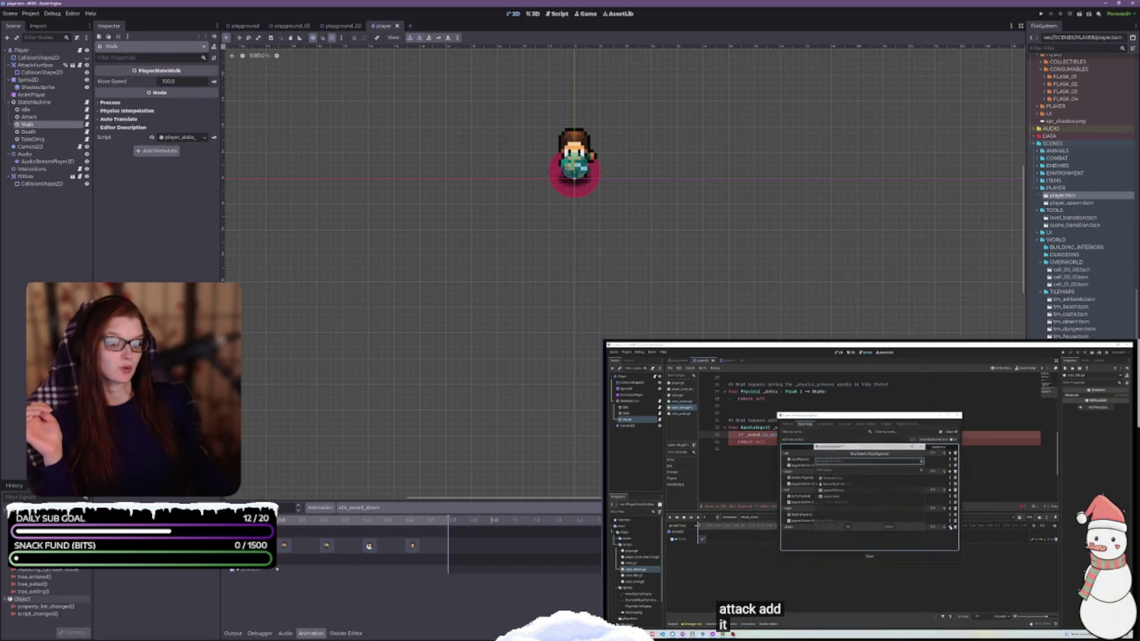
{"action": "key", "text": "alt+Tab"}
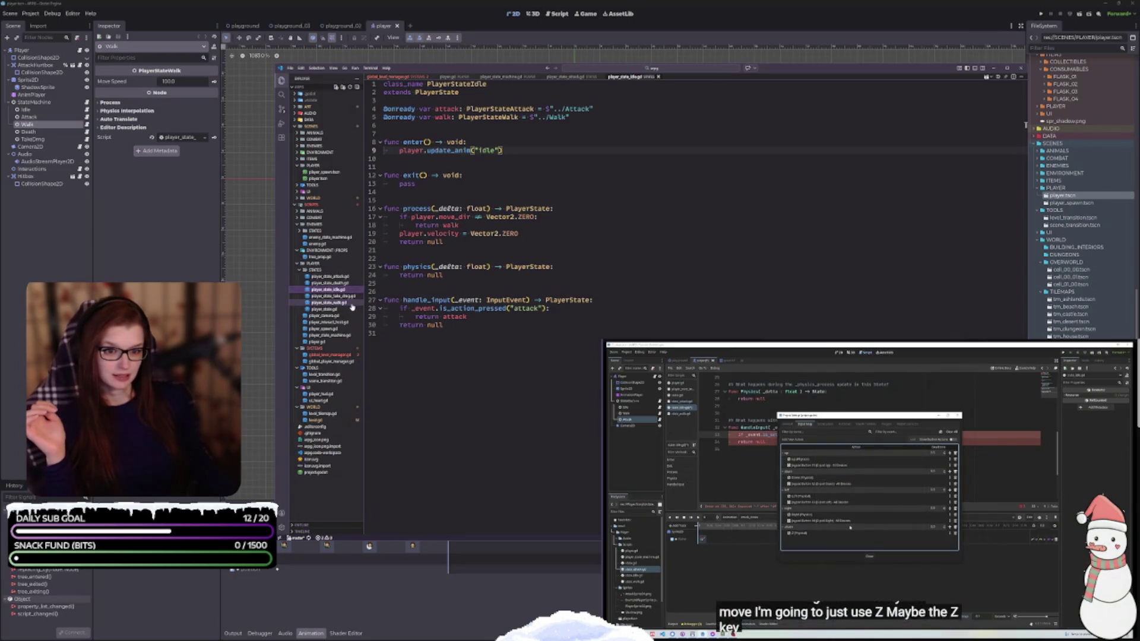
{"action": "left_click", "coordinate": [329, 302]}
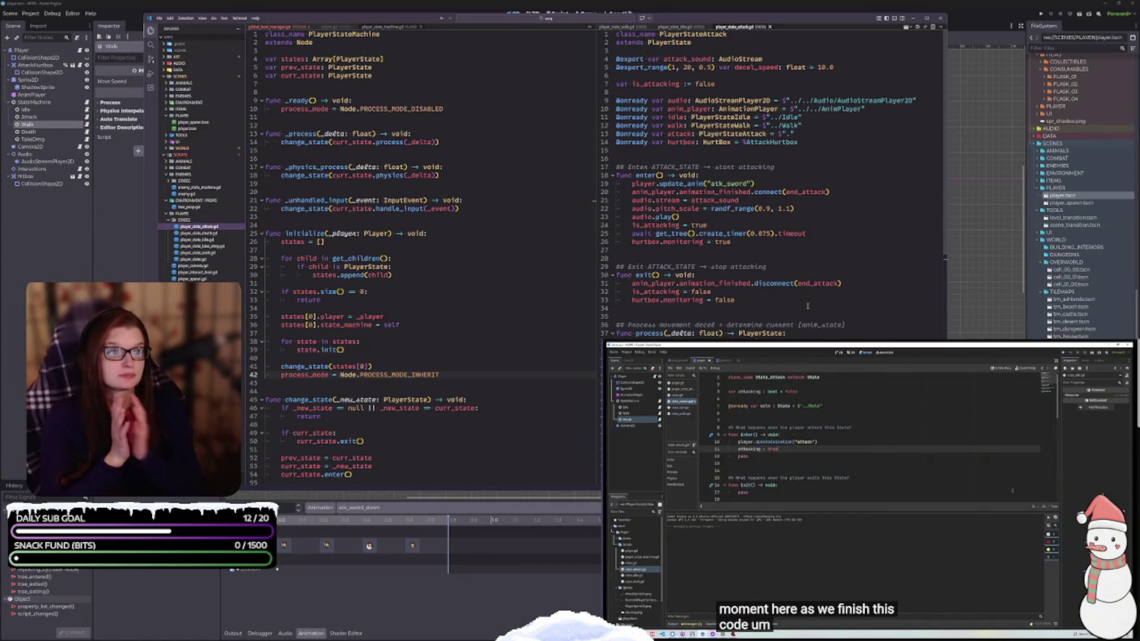
{"action": "left_click", "coordinate": [822, 481]}
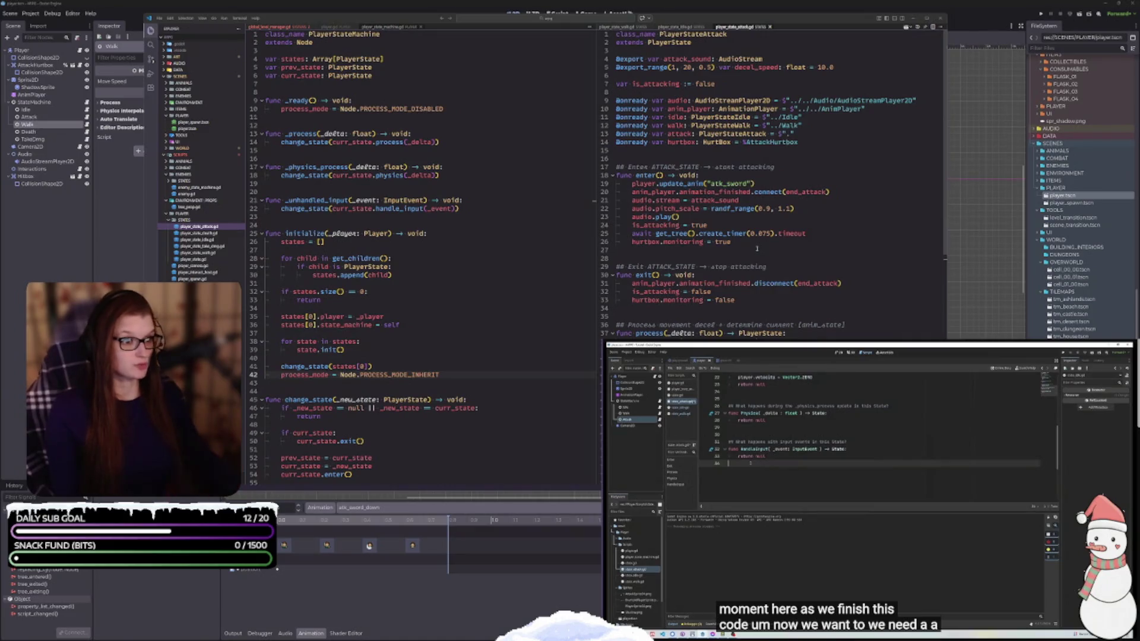
{"action": "left_click", "coordinate": [802, 458]}
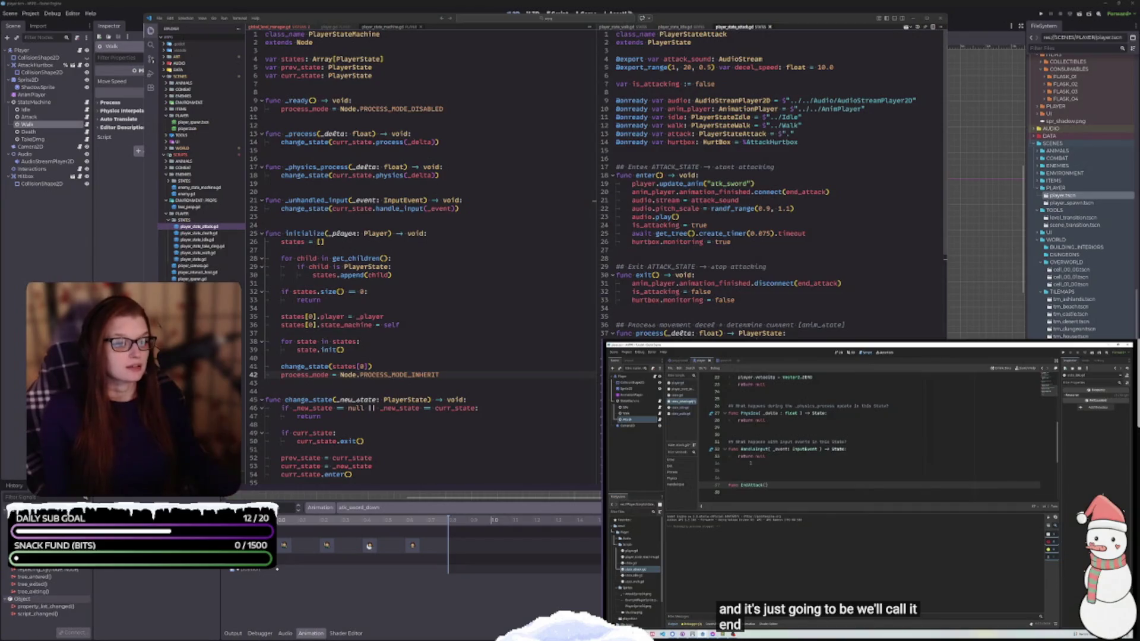
{"action": "scroll", "coordinate": [772, 184], "scroll_direction": "down", "scroll_amount": 4}
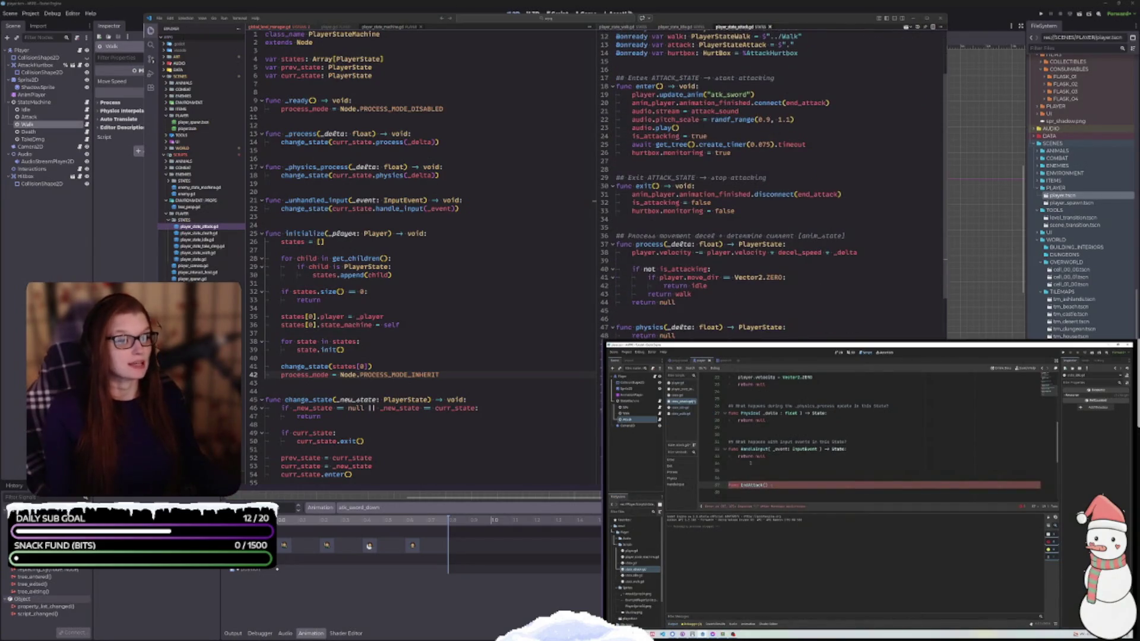
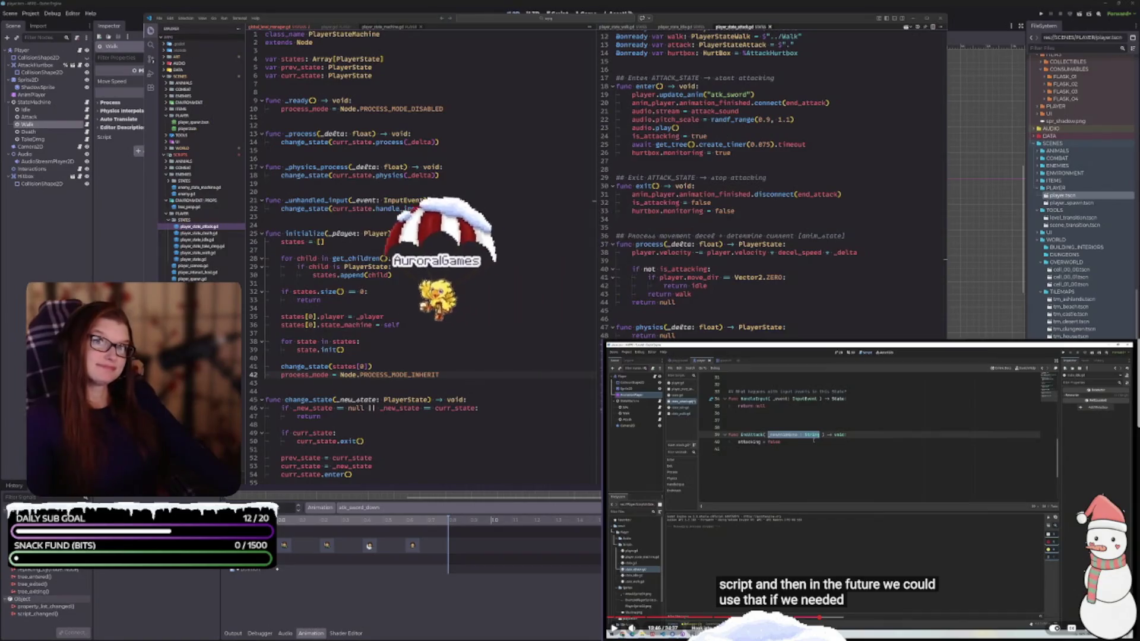
Play the tutorial video further, then pause it.
{"action": "left_click", "coordinate": [852, 512]}
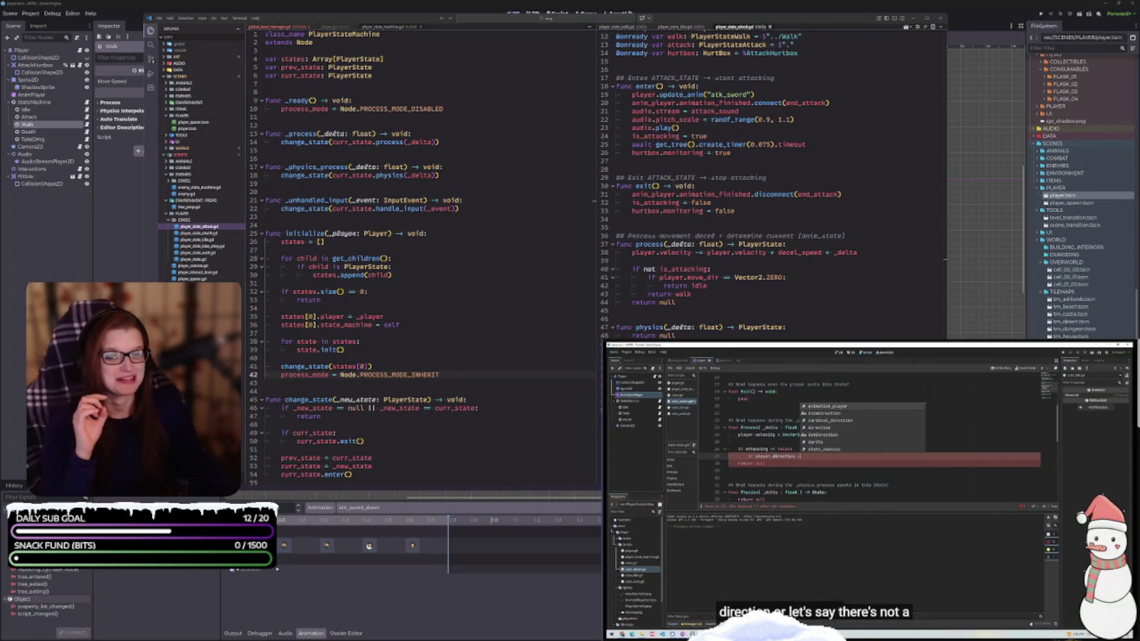
{"action": "mouse_move", "coordinate": [813, 576]}
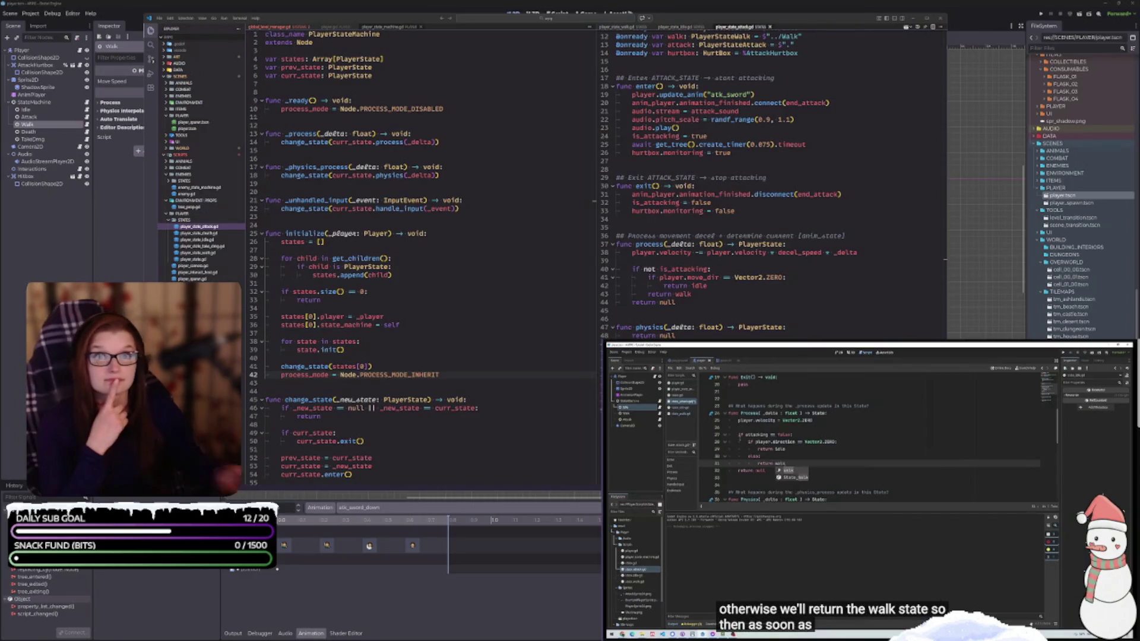
{"action": "left_click", "coordinate": [900, 523]}
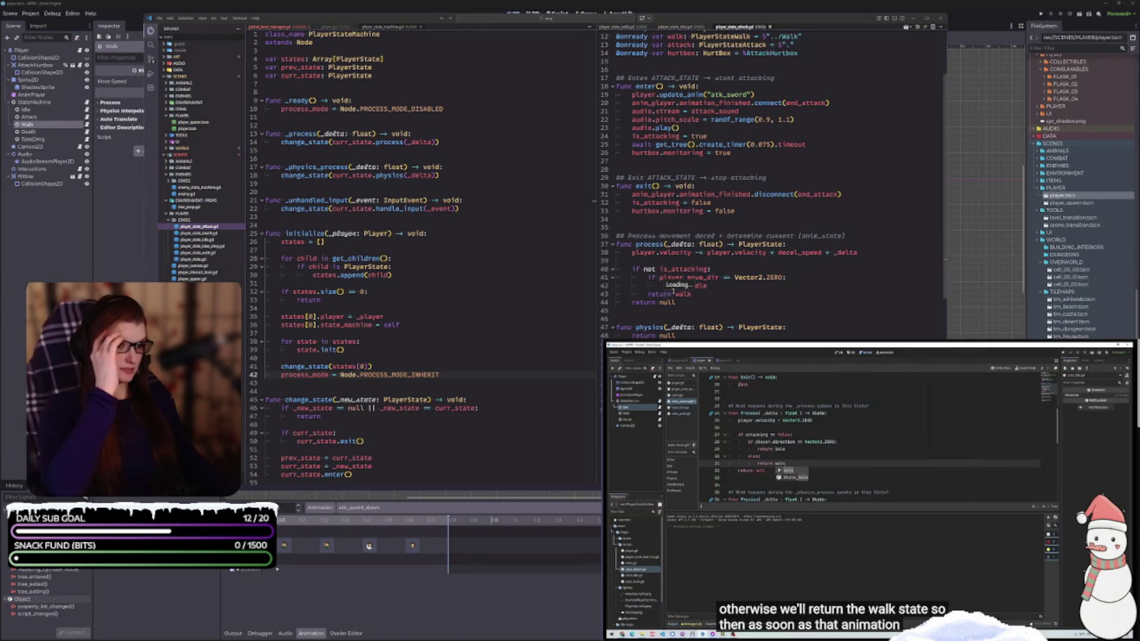
Wrap 'return walk' on line 43 of the attack state in an else: branch.
{"action": "left_click", "coordinate": [648, 293]}
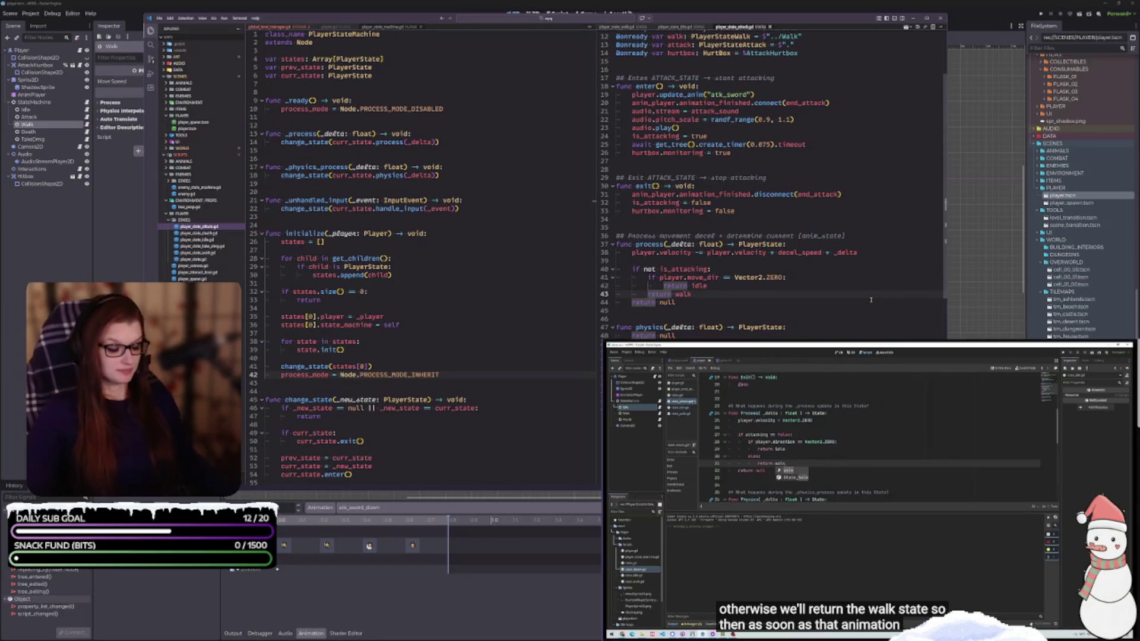
{"action": "key", "text": "Left"}
{"action": "key", "text": "Right"}
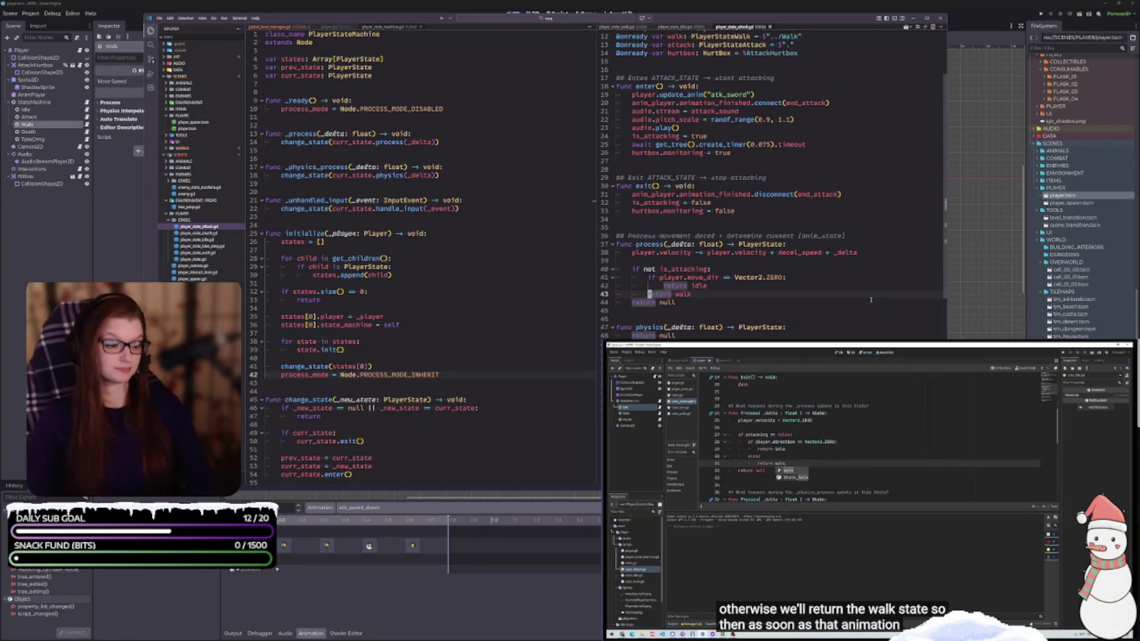
{"action": "type", "text": "else:"}
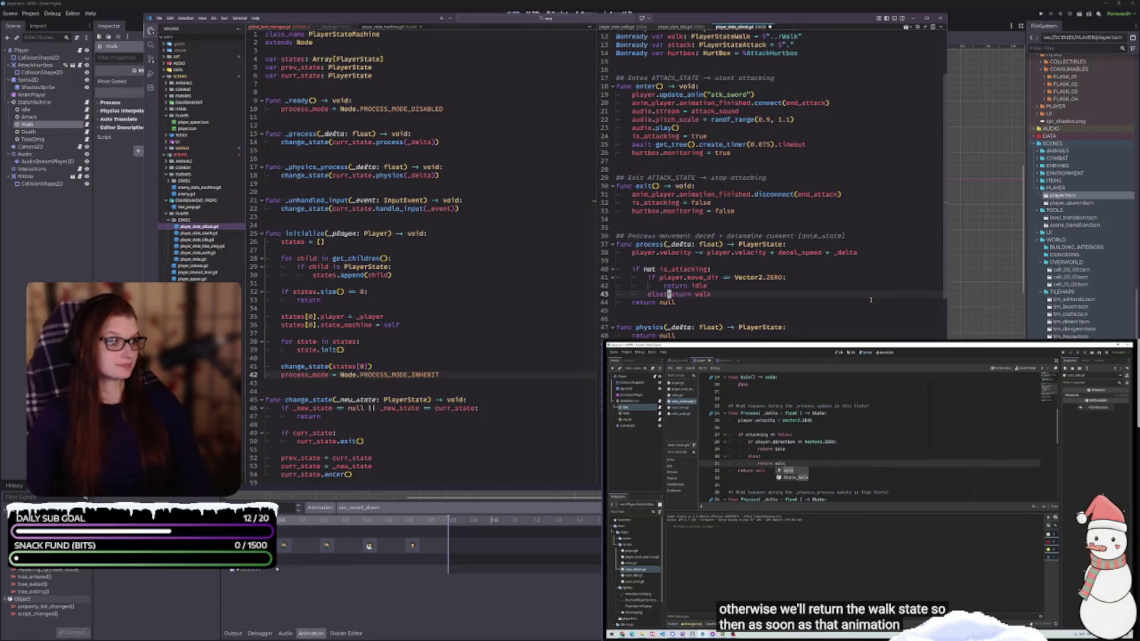
{"action": "key", "text": "Return"}
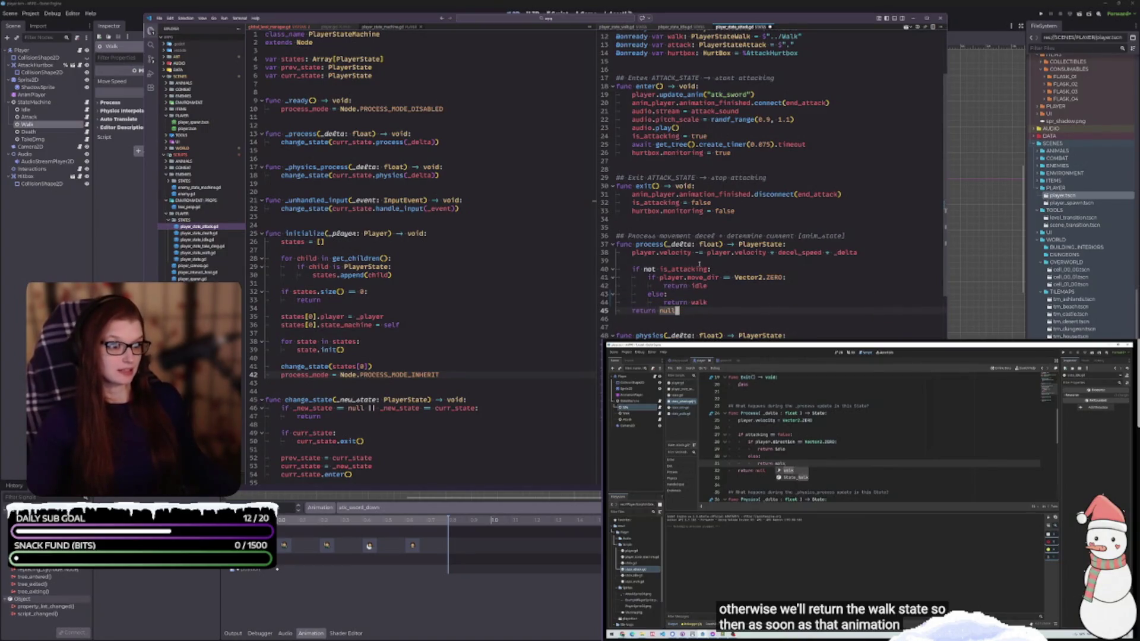
{"action": "left_click", "coordinate": [734, 271]}
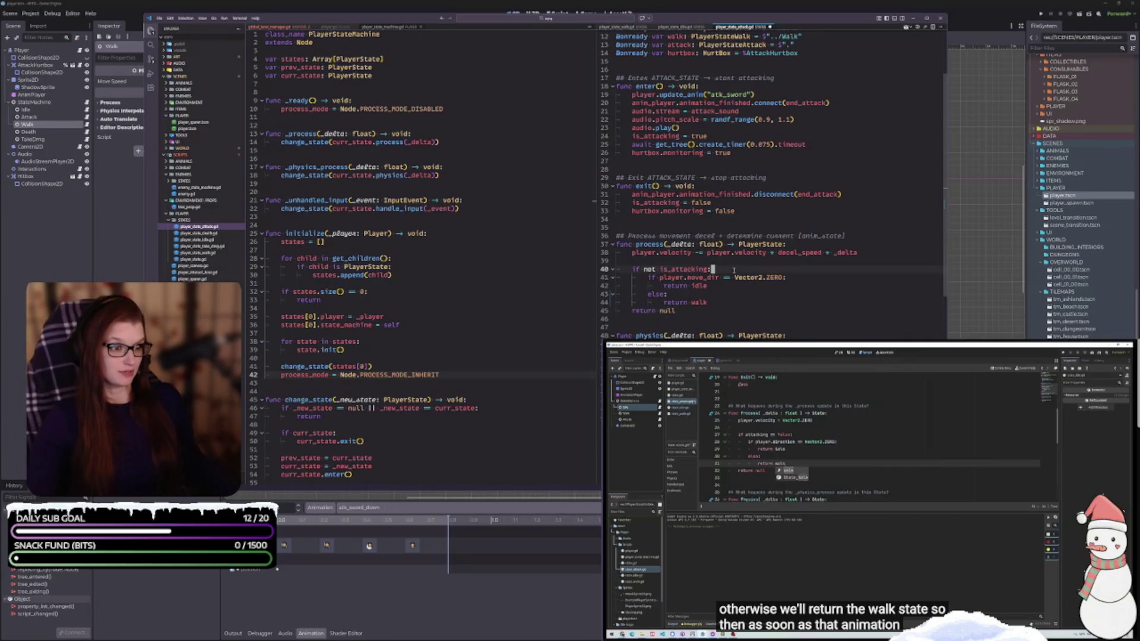
{"action": "left_click", "coordinate": [682, 311]}
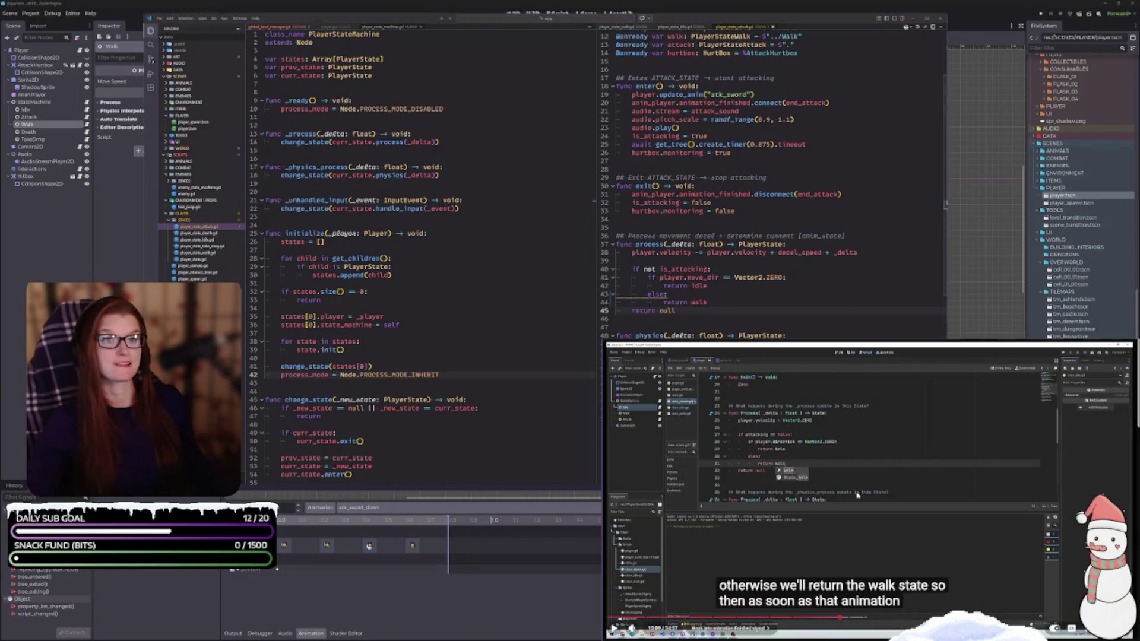
{"action": "left_click", "coordinate": [927, 567]}
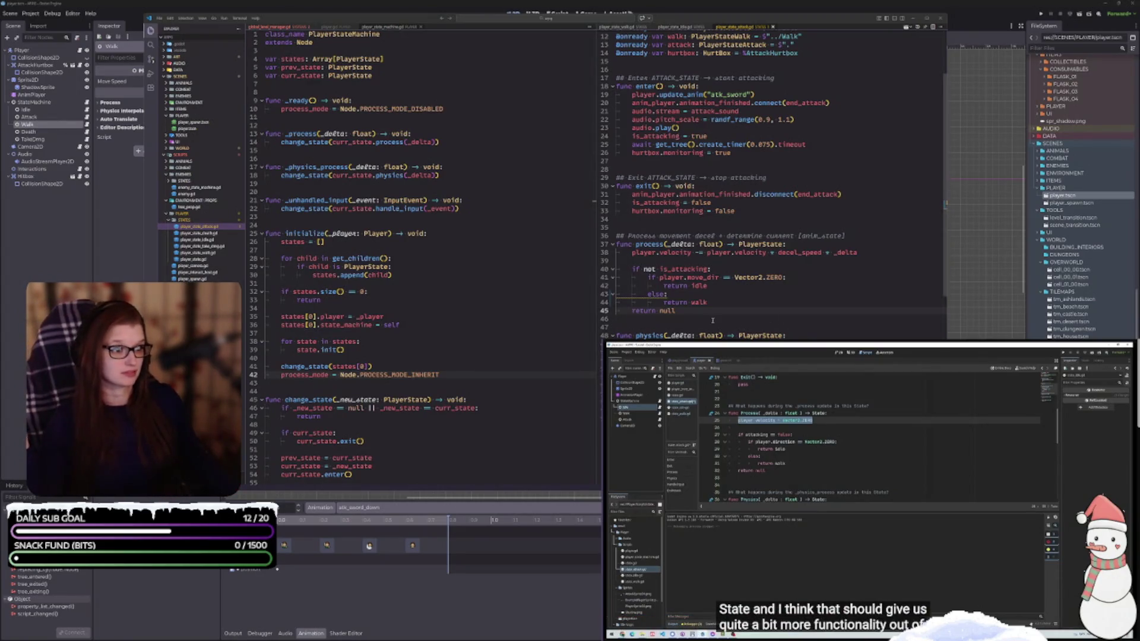
{"action": "key", "text": "Down"}
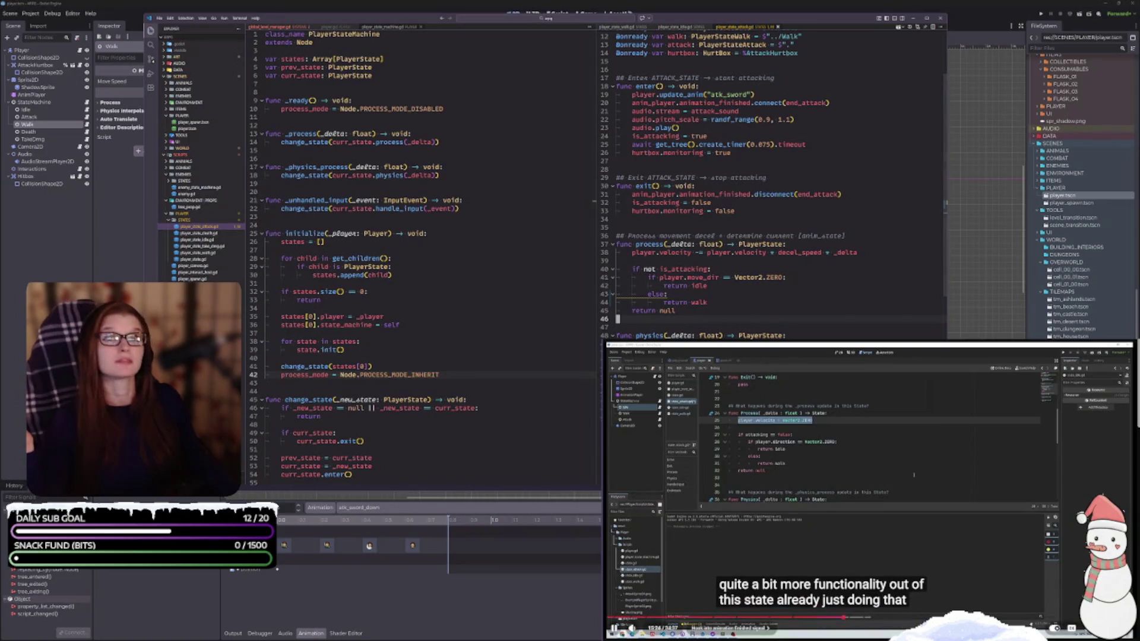
{"action": "left_click", "coordinate": [908, 425]}
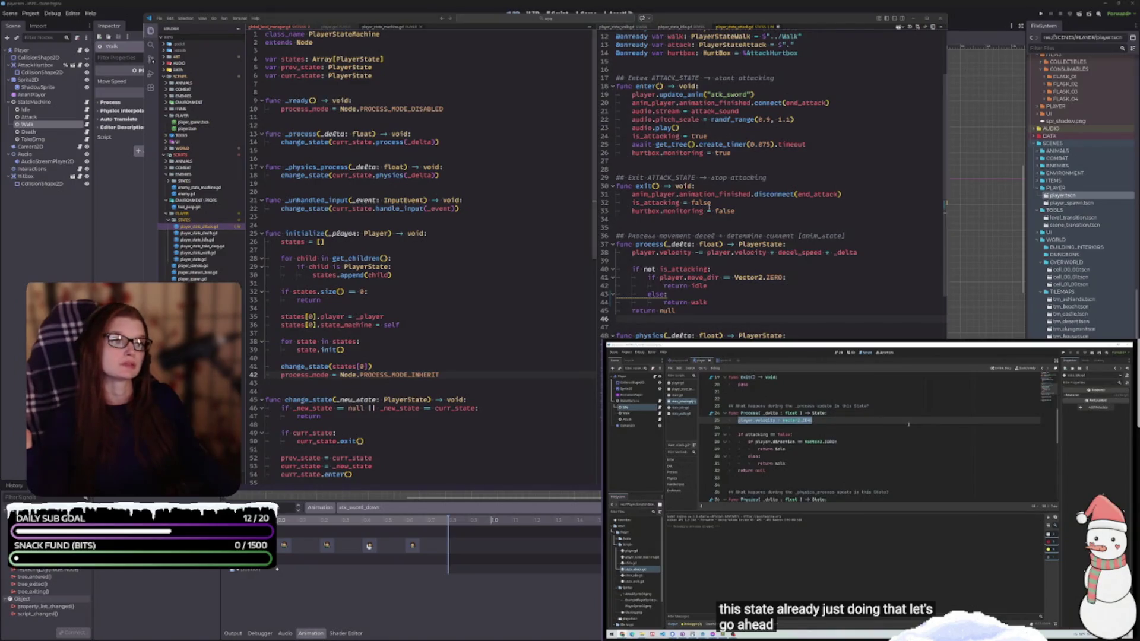
{"action": "mouse_move", "coordinate": [663, 296]}
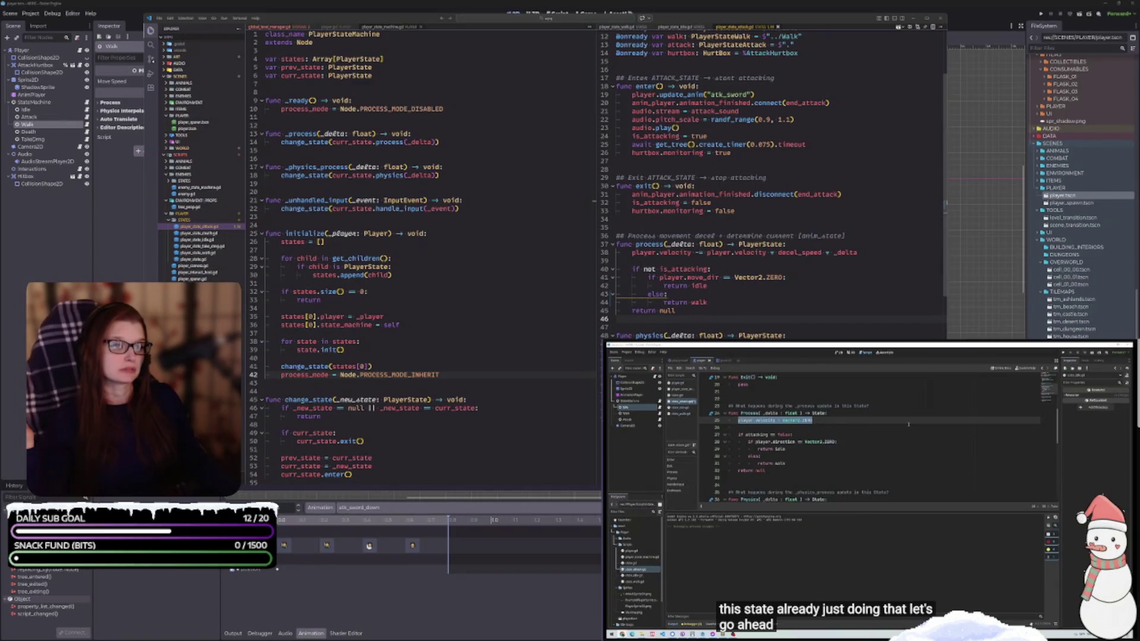
Delete the else: line in player_state_attack.gd and dedent 'return walk' one level.
{"action": "left_click", "coordinate": [667, 310]}
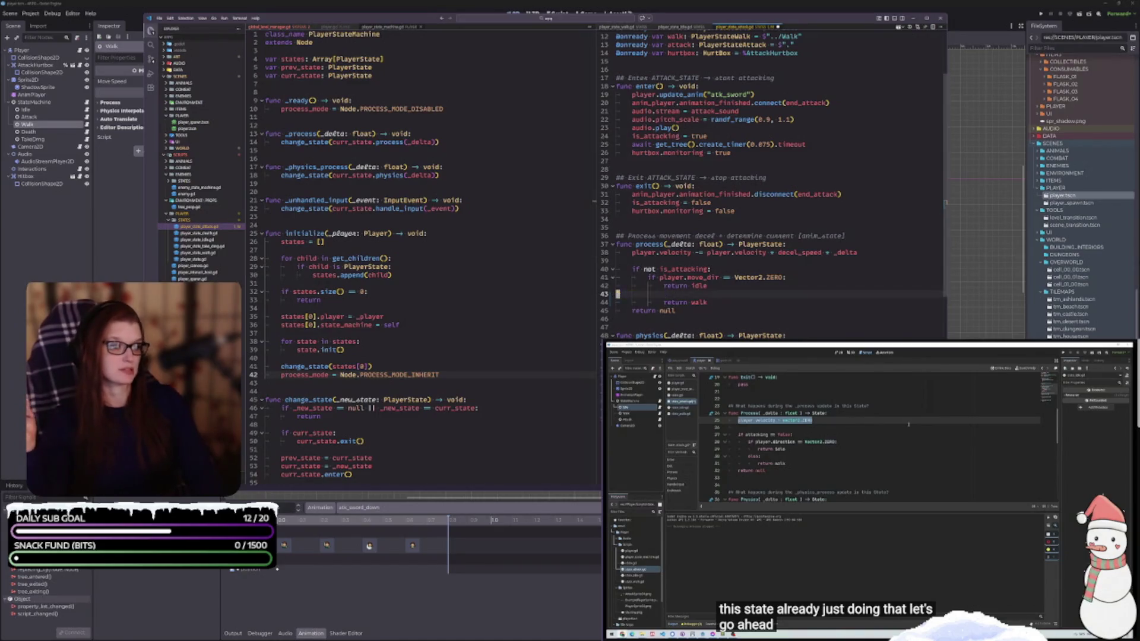
{"action": "key", "text": "ctrl+shift+k"}
{"action": "key", "text": "Home"}
{"action": "key", "text": "BackSpace"}
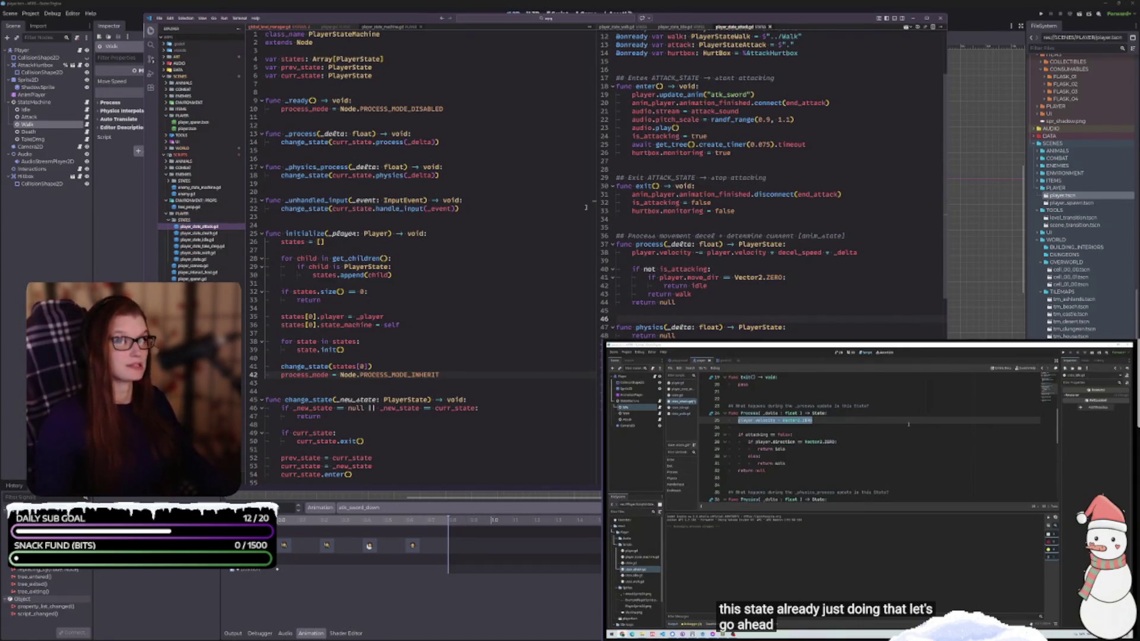
{"action": "mouse_move", "coordinate": [795, 469]}
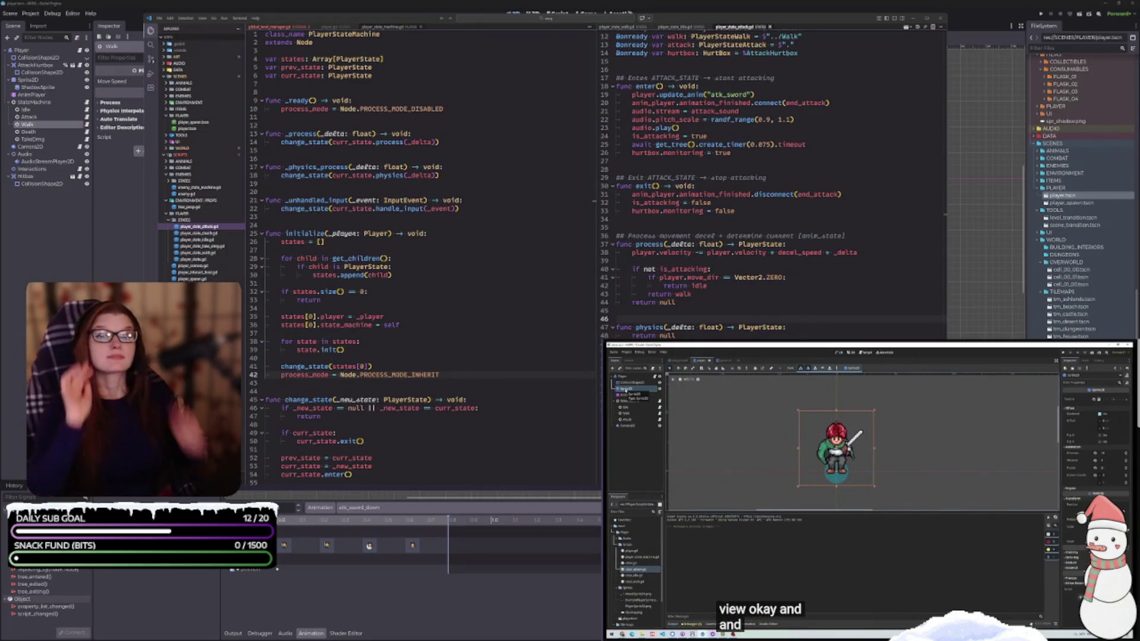
{"action": "mouse_move", "coordinate": [715, 376]}
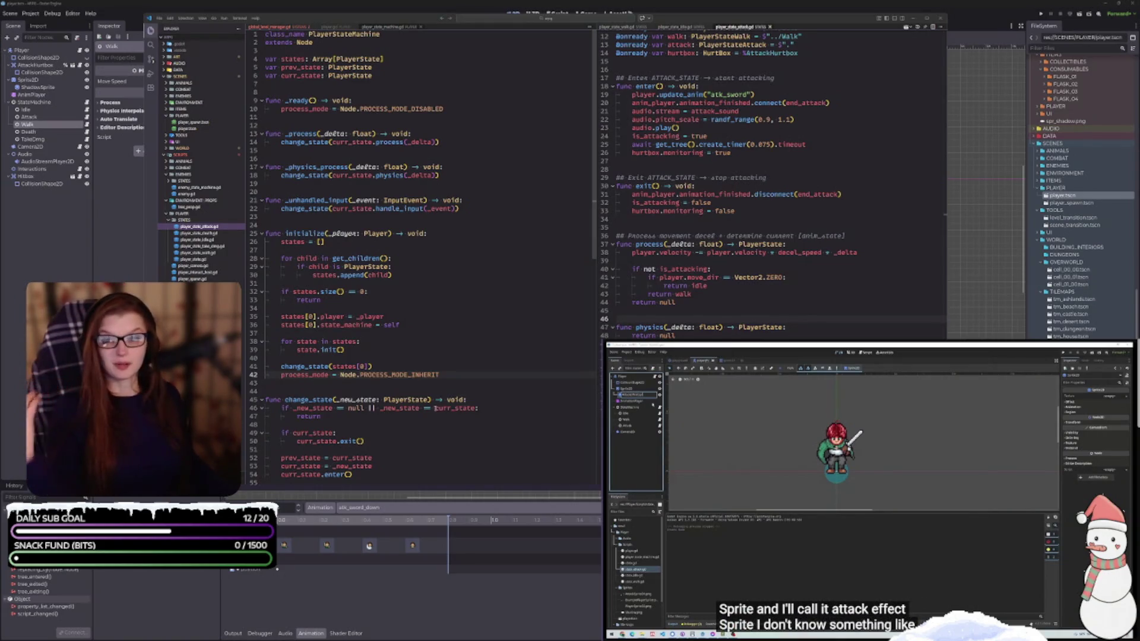
{"action": "mouse_move", "coordinate": [998, 450]}
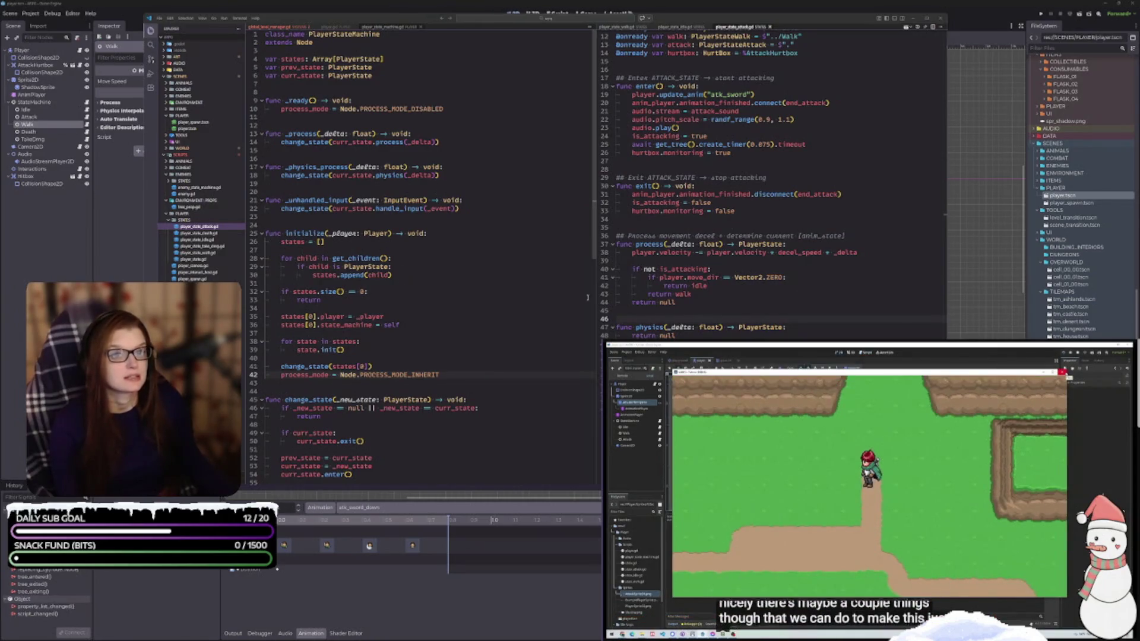
{"action": "scroll", "coordinate": [780, 262], "scroll_direction": "up", "scroll_amount": 4}
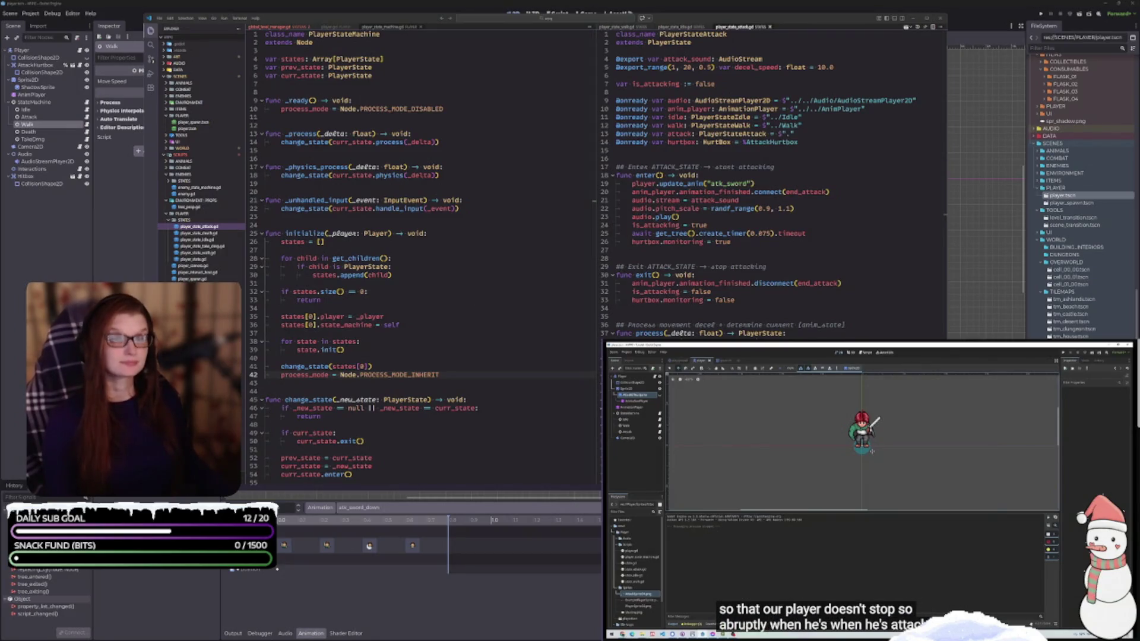
{"action": "mouse_move", "coordinate": [1001, 548]}
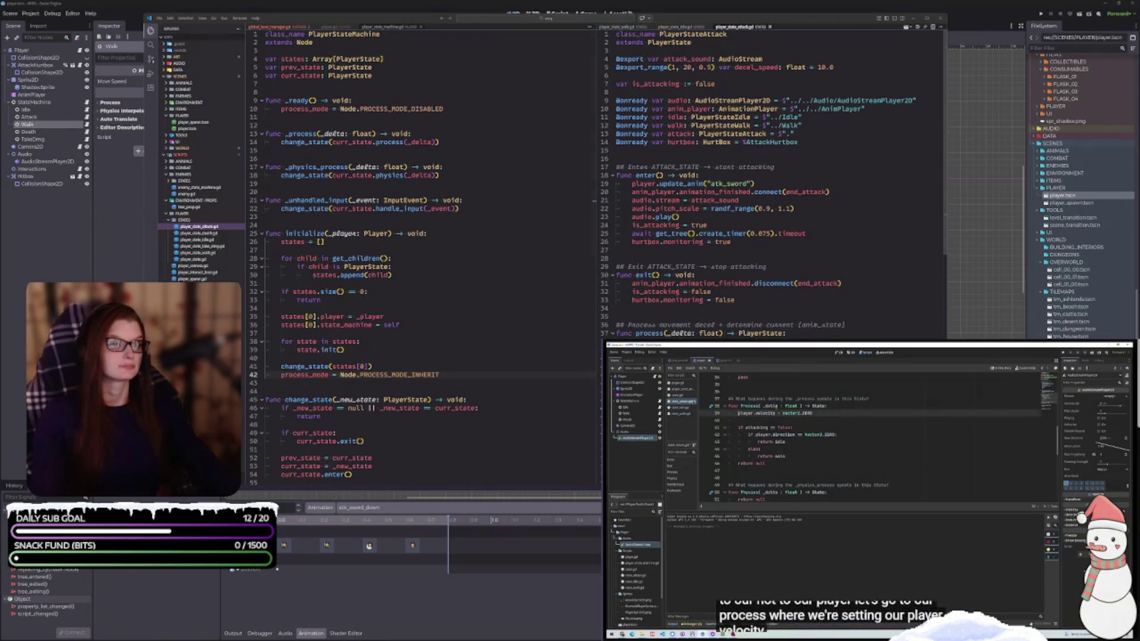
{"action": "scroll", "coordinate": [728, 218], "scroll_direction": "down", "scroll_amount": 3}
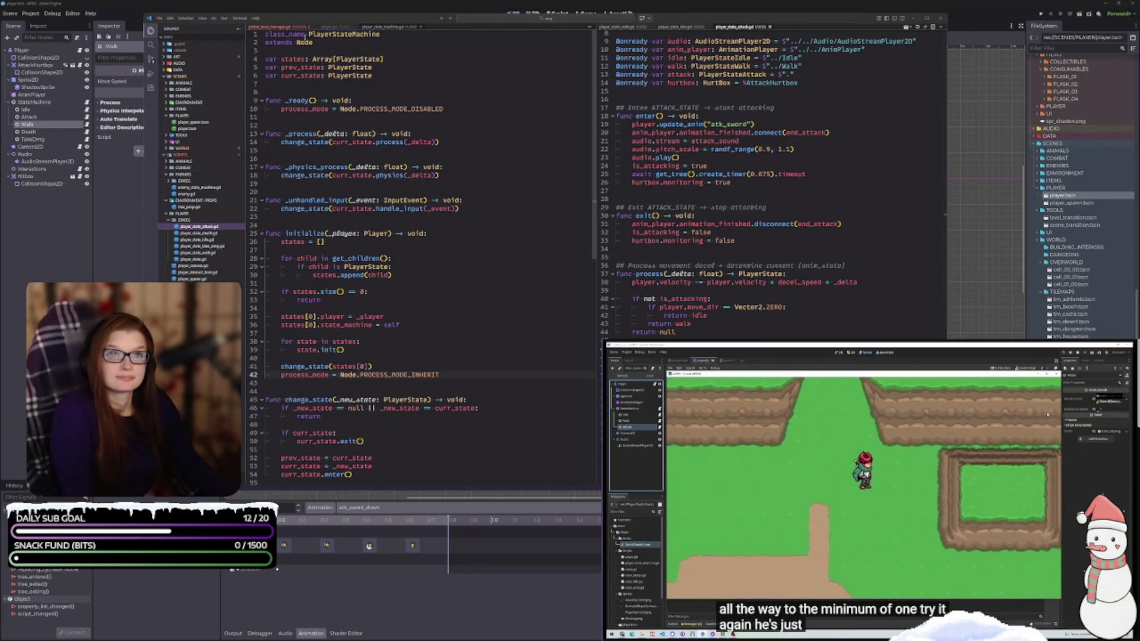
{"action": "mouse_move", "coordinate": [304, 18]}
{"action": "left_mouse_down"}
{"action": "mouse_move", "coordinate": [404, 28]}
{"action": "mouse_move", "coordinate": [341, 28]}
{"action": "left_mouse_up"}
Pause the tutorial, inspect the Attack node, and switch to the playground level scene.
{"action": "left_click", "coordinate": [870, 488]}
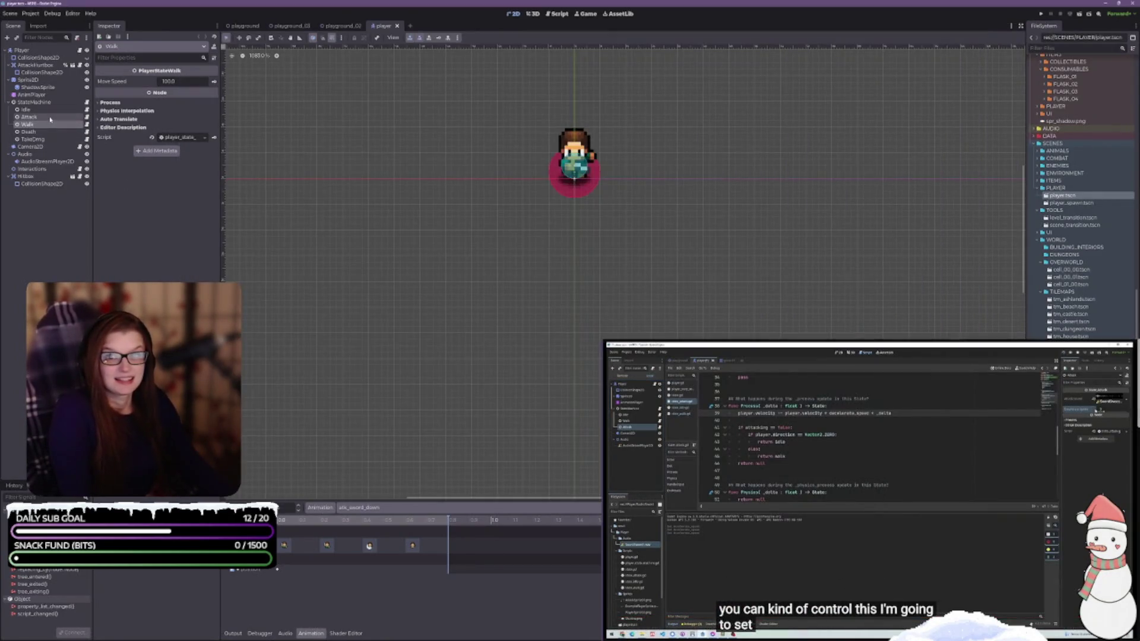
{"action": "left_click", "coordinate": [29, 117]}
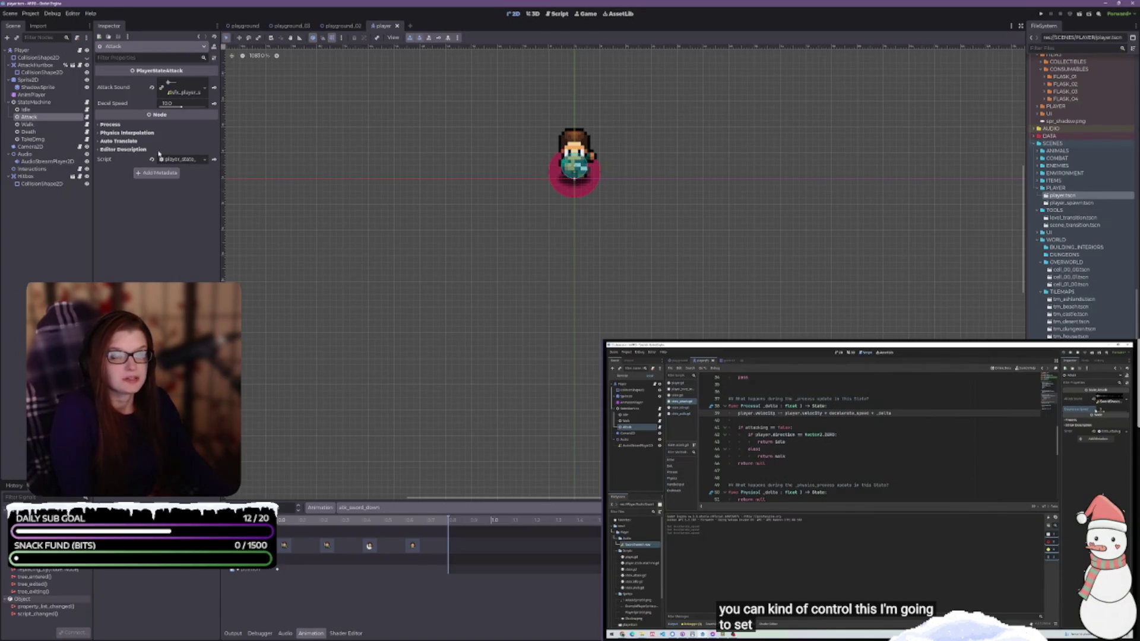
{"action": "mouse_move", "coordinate": [177, 111]}
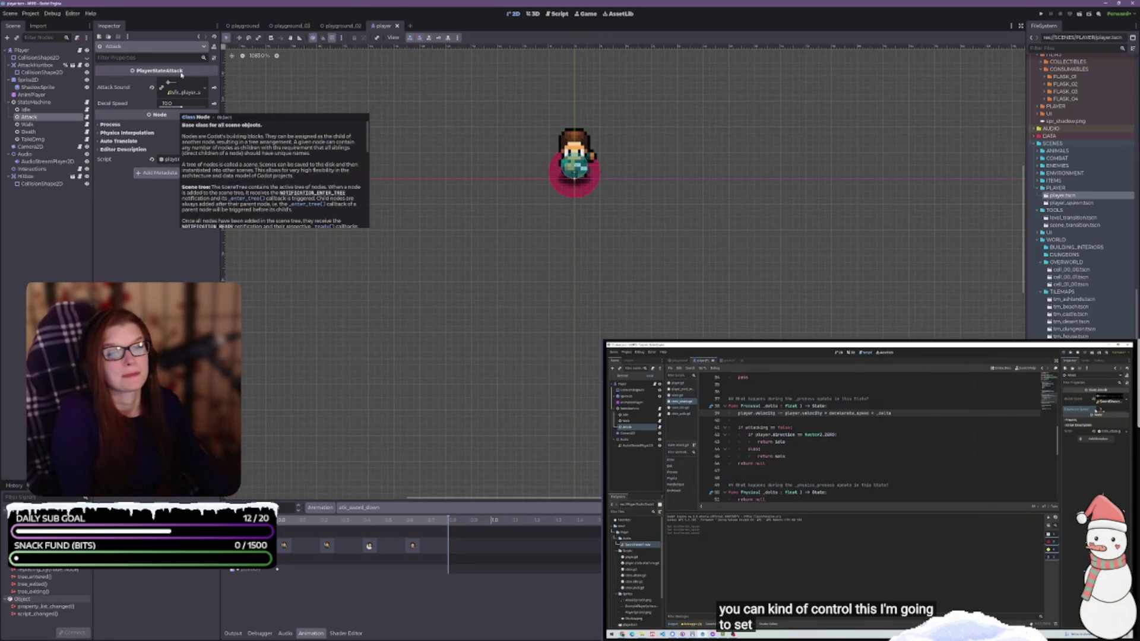
{"action": "left_click", "coordinate": [242, 26]}
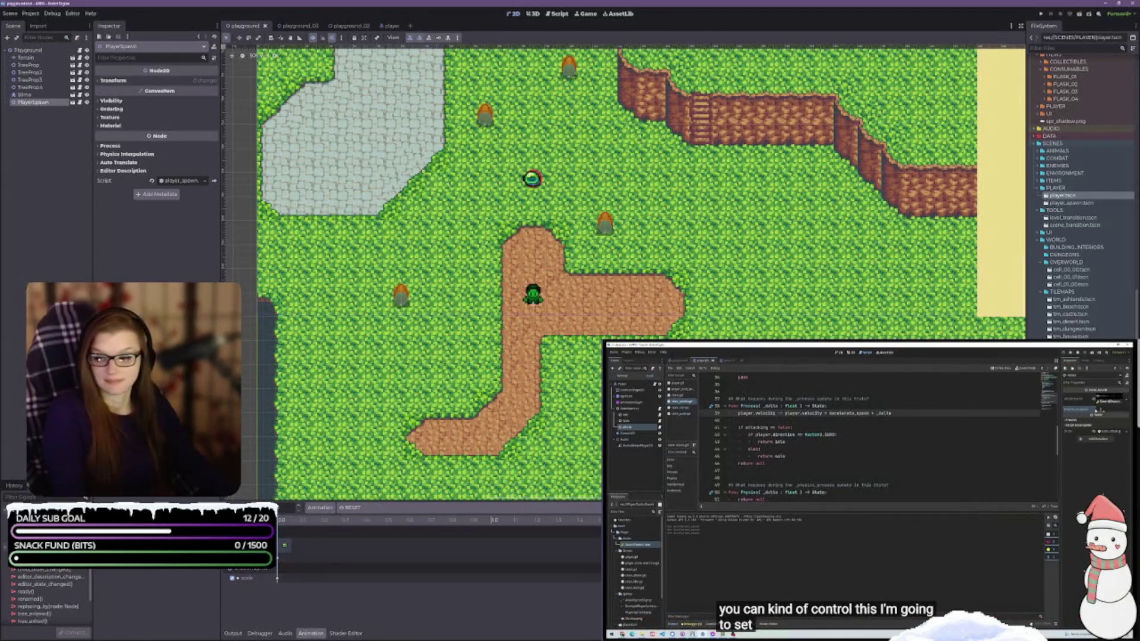
Bring the floating script editor with the state machine scripts back in front.
{"action": "key", "text": "alt+Tab"}
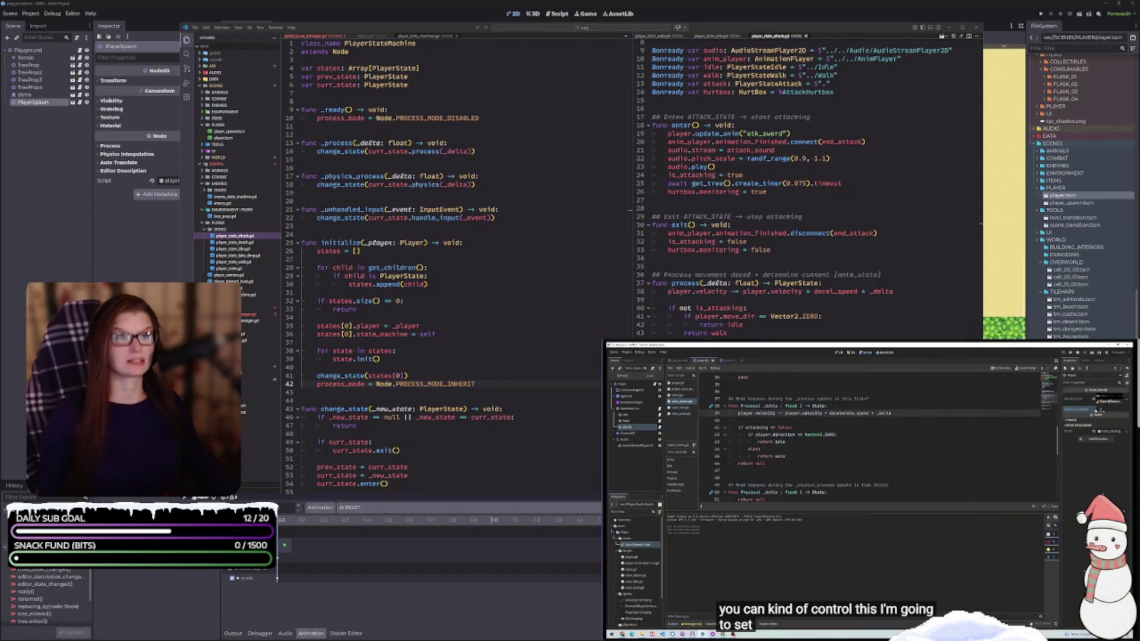
Scroll the YouTube page down to the tutorial's title, description and comments.
{"action": "scroll", "coordinate": [869, 493], "scroll_direction": "down", "scroll_amount": 5}
{"action": "scroll", "coordinate": [1057, 535], "scroll_direction": "down", "scroll_amount": 1}
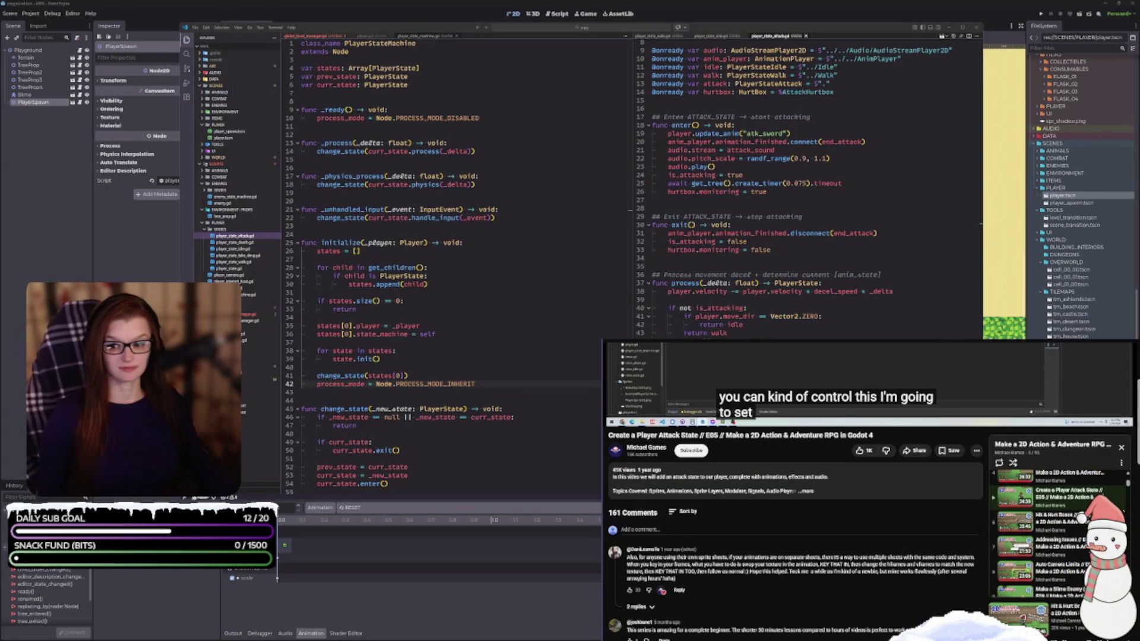
Scroll back to the video and pause it where Area2D collision shapes are explained.
{"action": "scroll", "coordinate": [867, 492], "scroll_direction": "up", "scroll_amount": 4}
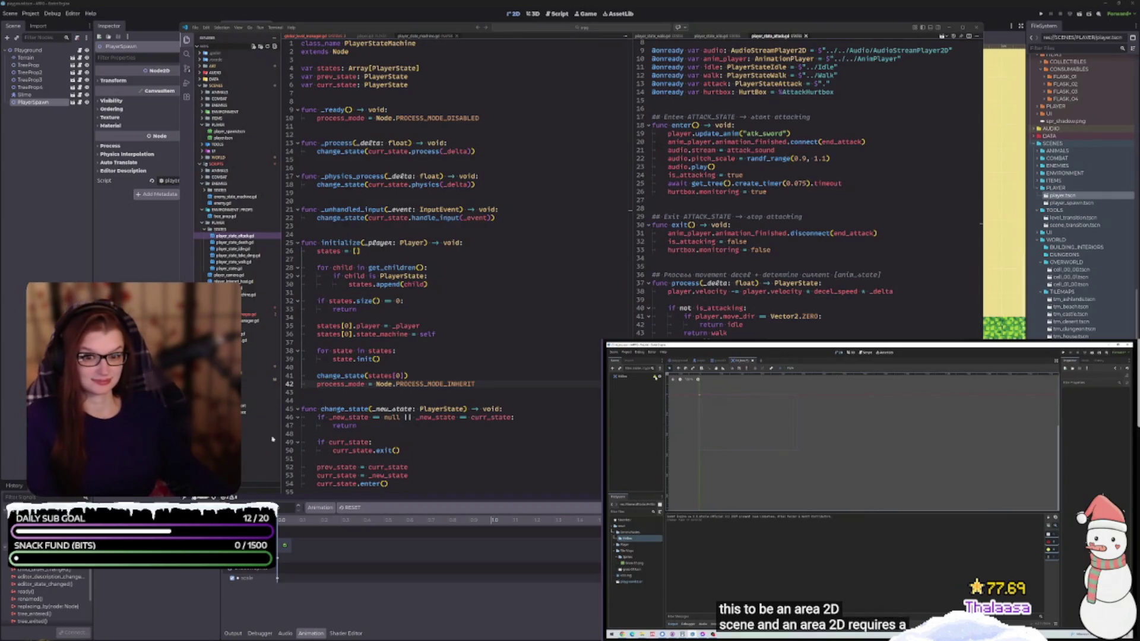
{"action": "key", "text": "space"}
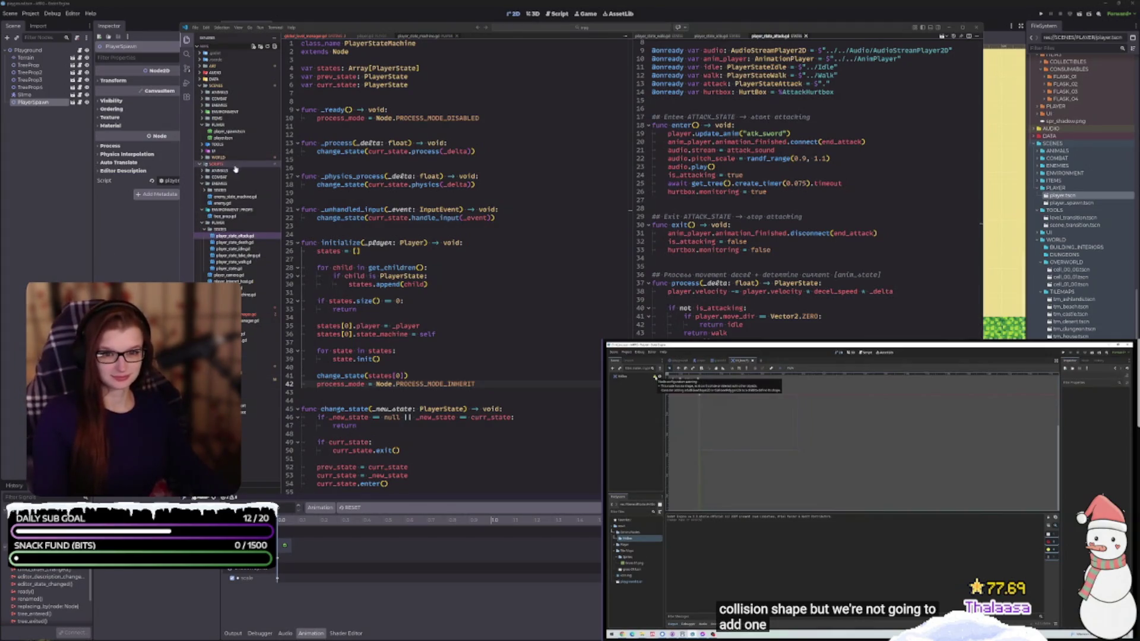
Open hitbox.gd and hurtbox.gd from the COMBAT folder and move both into the left pane.
{"action": "left_click", "coordinate": [203, 177]}
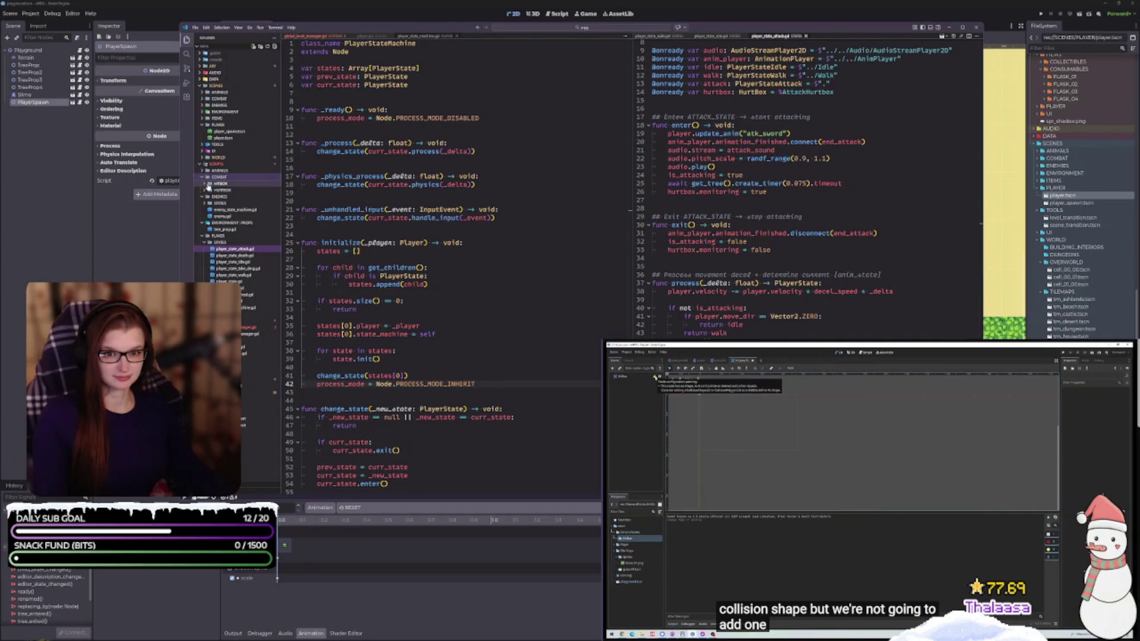
{"action": "left_click", "coordinate": [205, 197]}
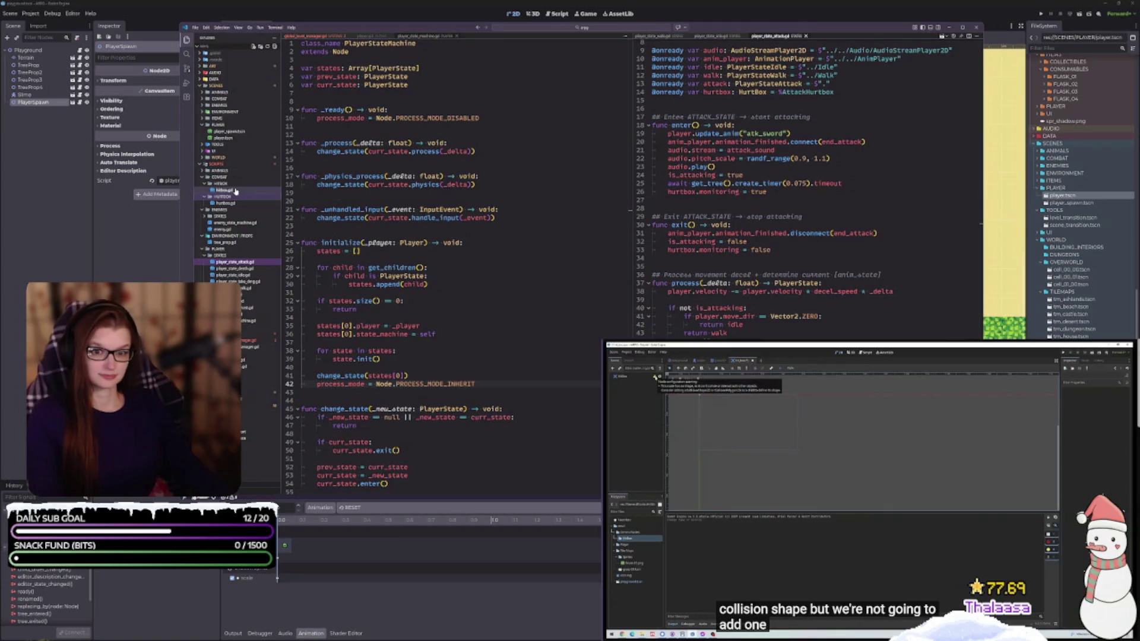
{"action": "left_click", "coordinate": [236, 191]}
{"action": "left_click", "coordinate": [231, 204]}
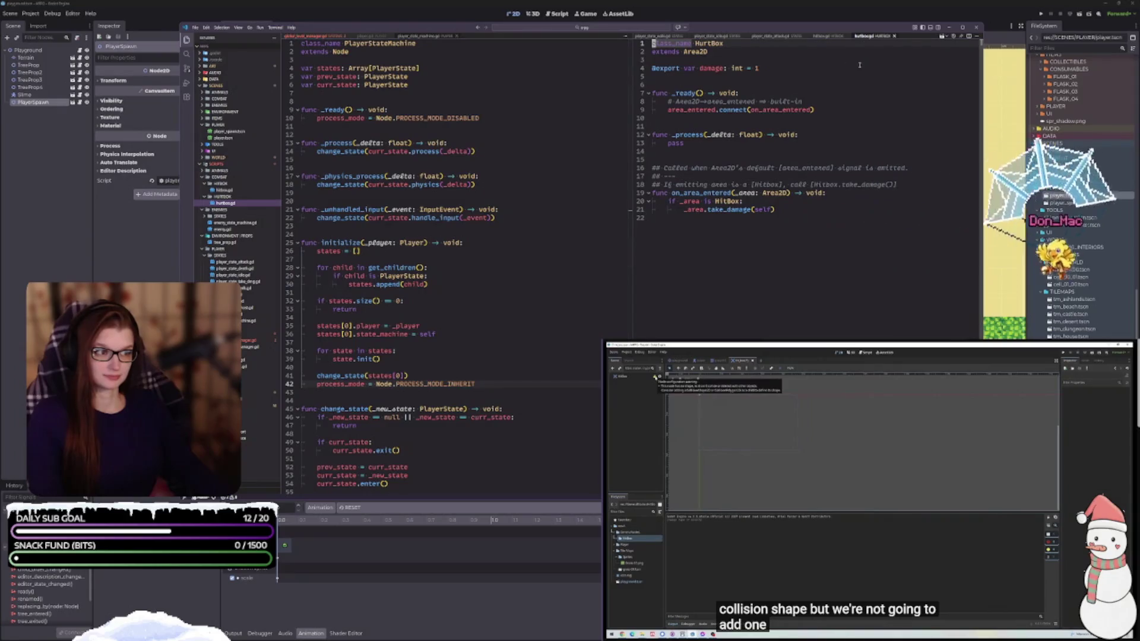
{"action": "left_click_drag", "start_coordinate": [871, 38], "coordinate": [564, 178]}
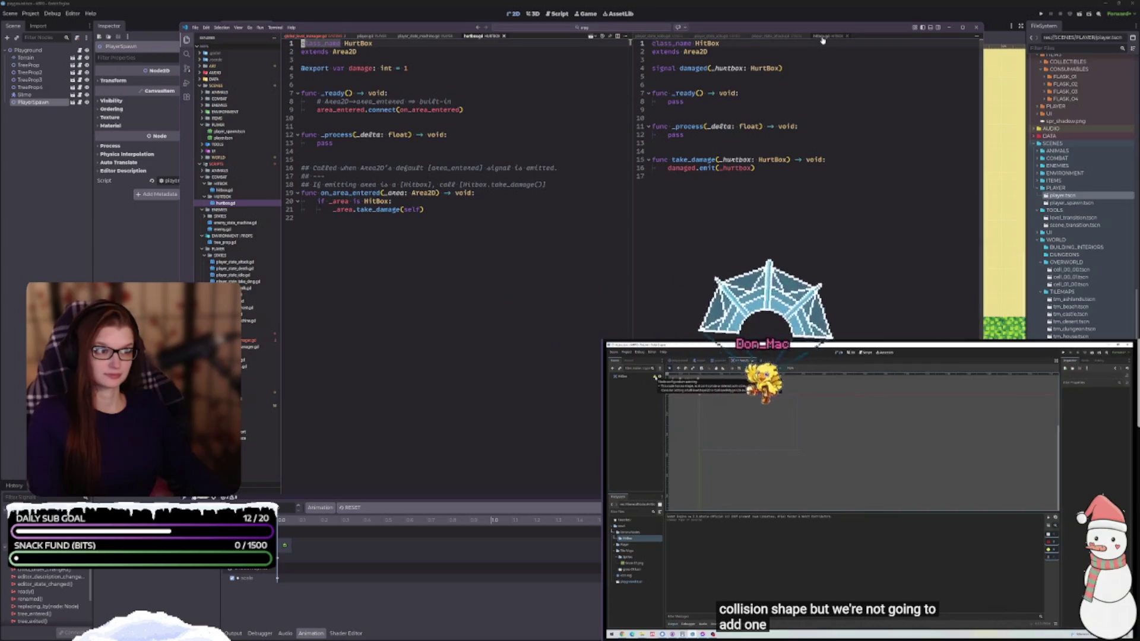
{"action": "mouse_move", "coordinate": [831, 36]}
{"action": "left_mouse_down"}
{"action": "mouse_move", "coordinate": [515, 38]}
{"action": "mouse_move", "coordinate": [457, 265]}
{"action": "mouse_move", "coordinate": [448, 480]}
{"action": "left_mouse_up"}
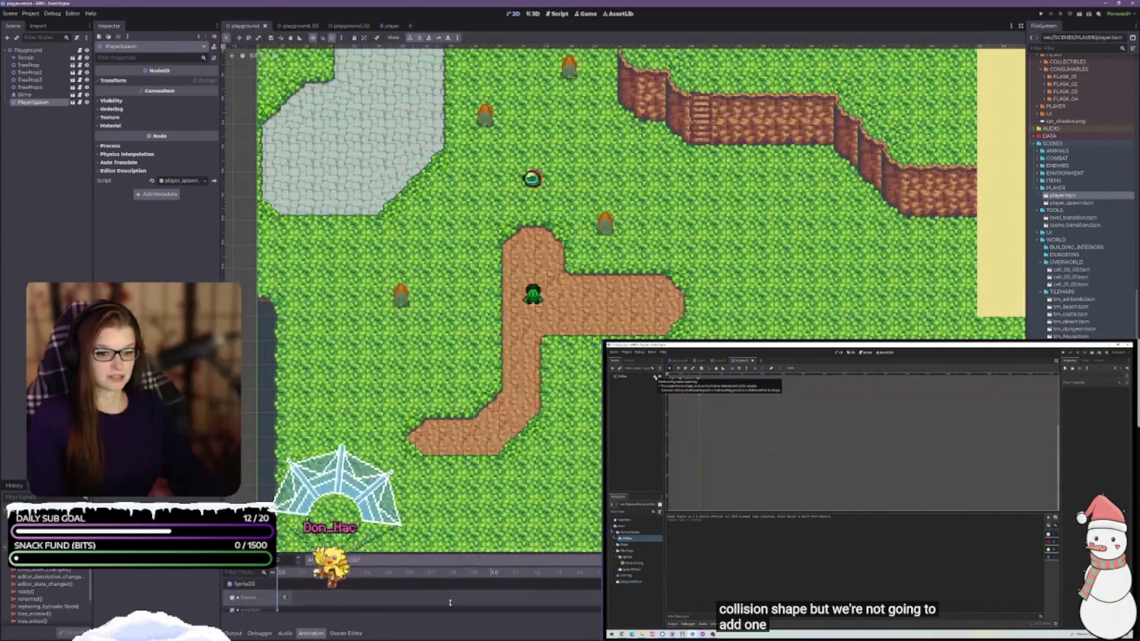
Make the animation panel taller and give the HurtBox script more room.
{"action": "left_click", "coordinate": [455, 576]}
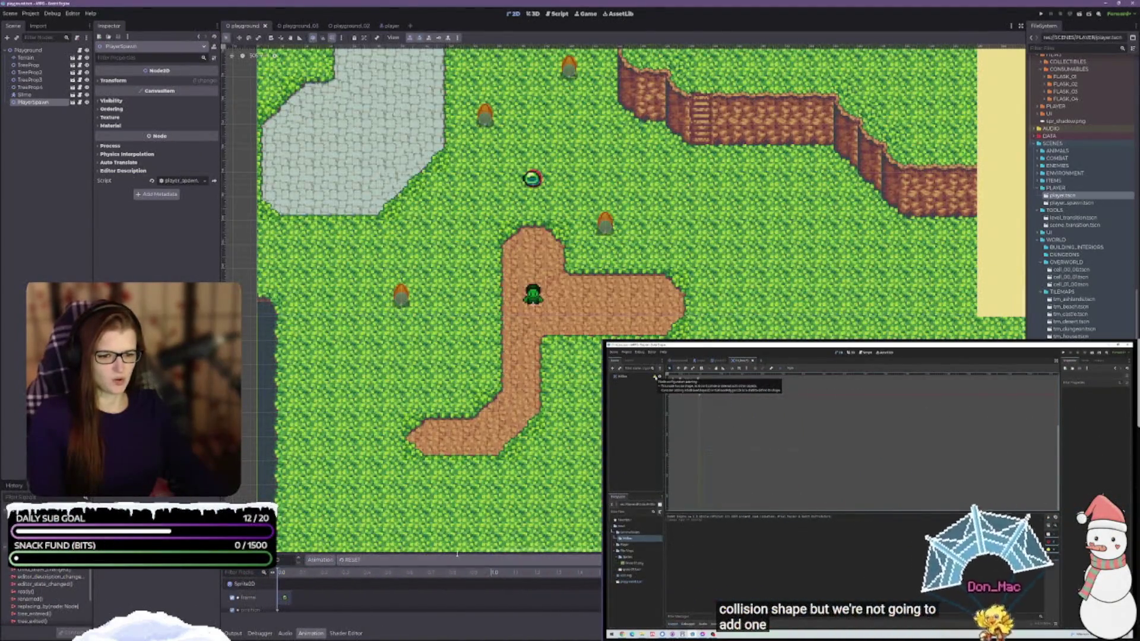
{"action": "left_click_drag", "start_coordinate": [457, 565], "coordinate": [460, 484]}
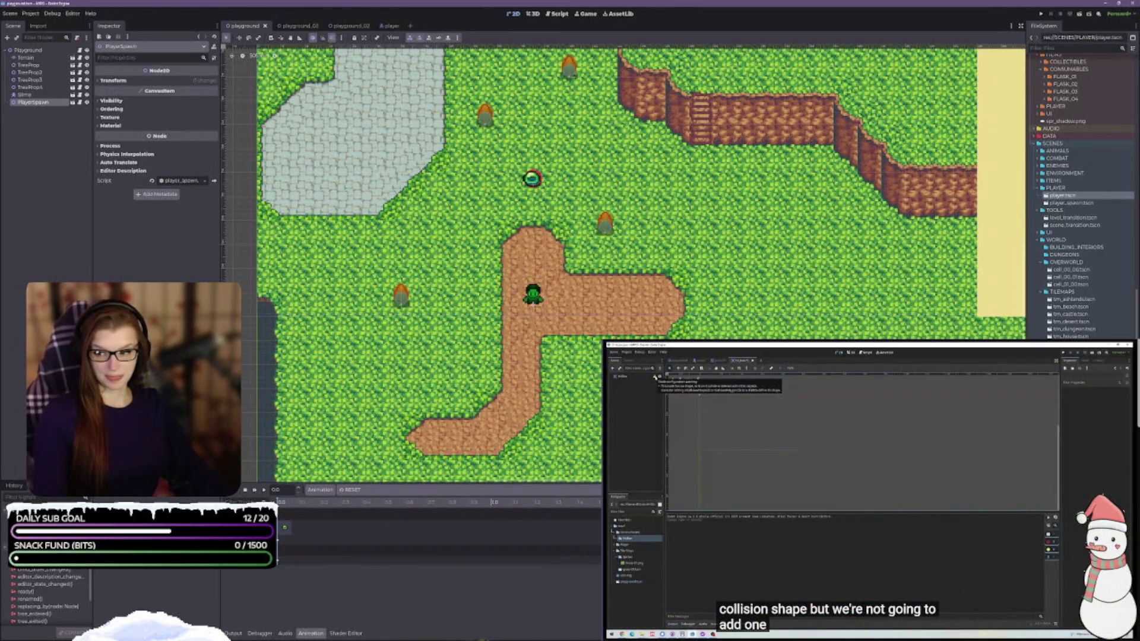
{"action": "key", "text": "alt+Tab"}
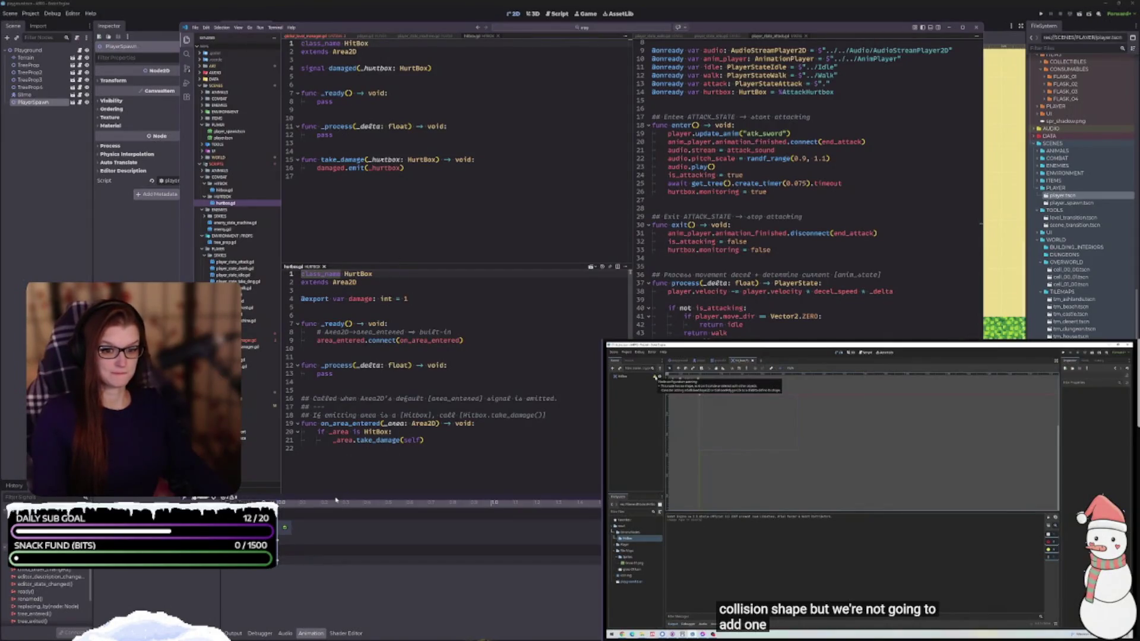
{"action": "left_click_drag", "start_coordinate": [334, 500], "coordinate": [396, 518]}
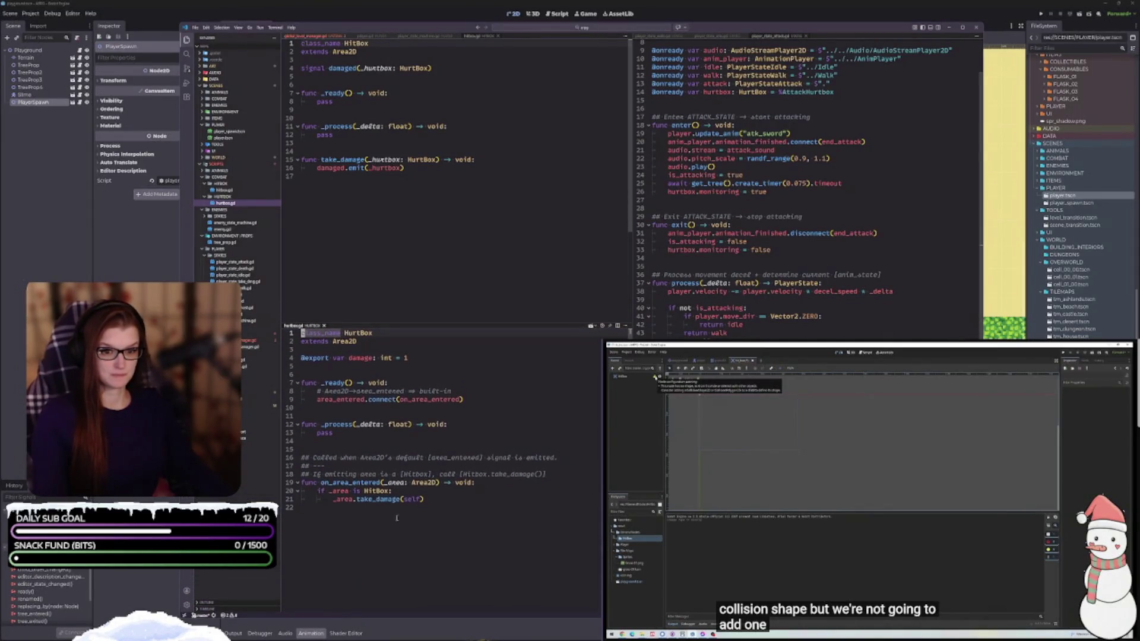
Move the HitBox script into its own split and close the lower HurtBox view.
{"action": "left_click", "coordinate": [410, 324]}
{"action": "scroll", "coordinate": [409, 323], "scroll_direction": "down", "scroll_amount": 5}
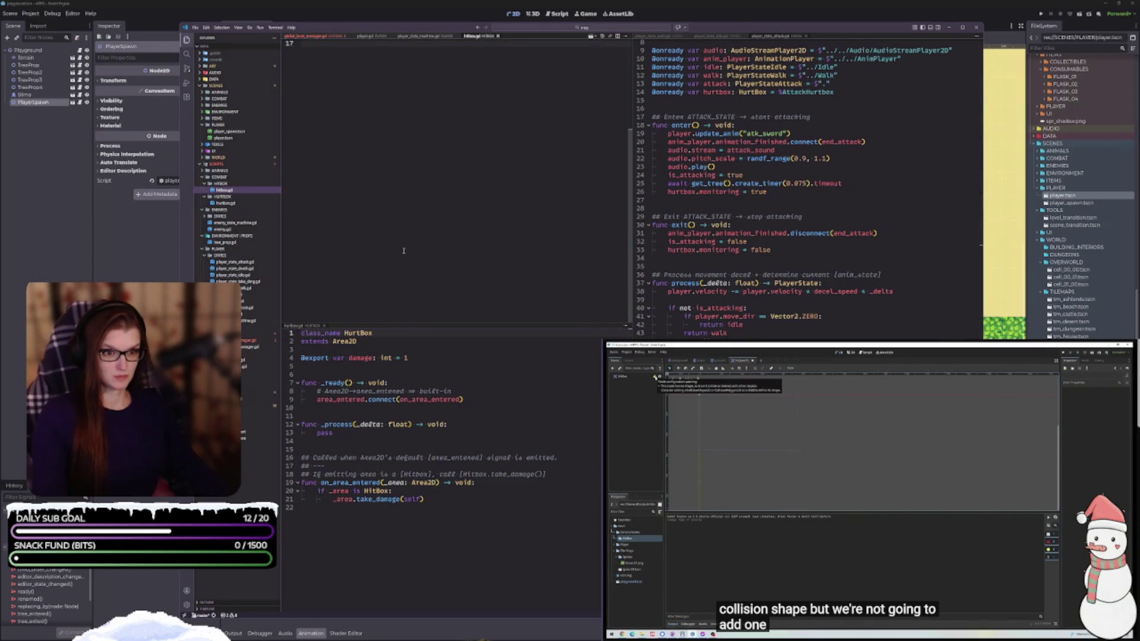
{"action": "scroll", "coordinate": [404, 251], "scroll_direction": "up", "scroll_amount": 5}
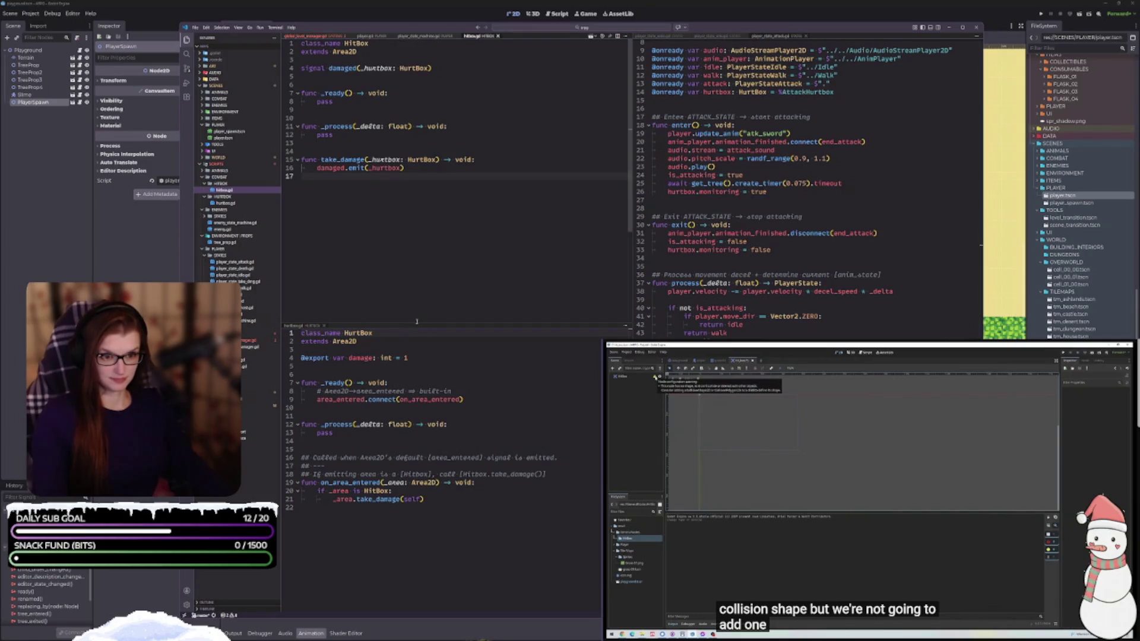
{"action": "left_click_drag", "start_coordinate": [418, 326], "coordinate": [414, 406]}
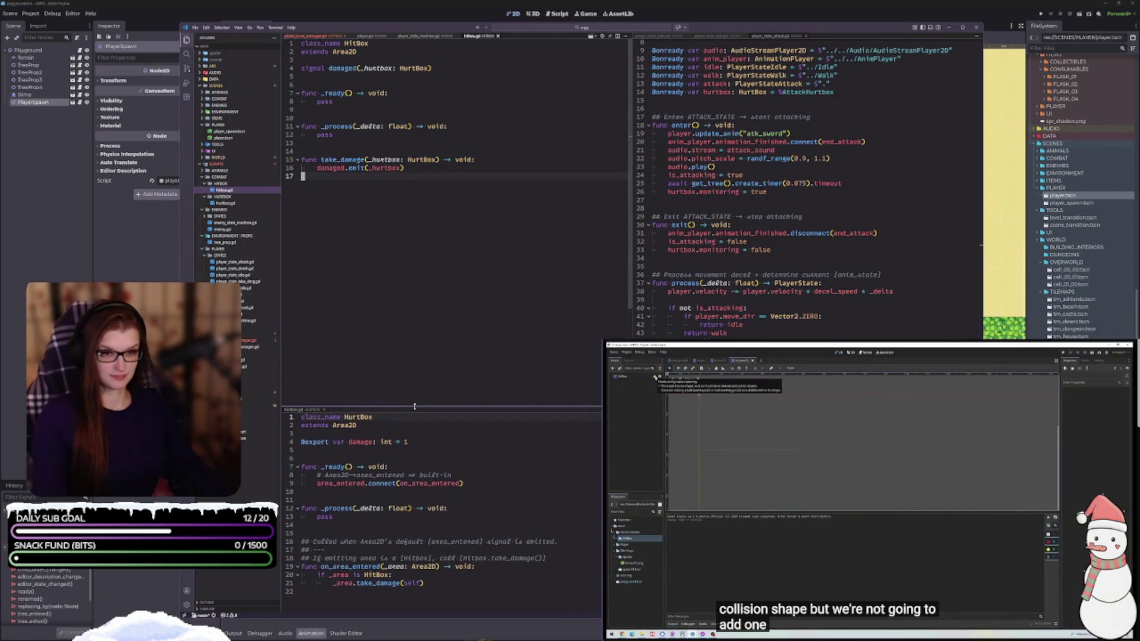
{"action": "mouse_move", "coordinate": [473, 37]}
{"action": "left_mouse_down"}
{"action": "mouse_move", "coordinate": [535, 333]}
{"action": "mouse_move", "coordinate": [771, 535]}
{"action": "left_mouse_up"}
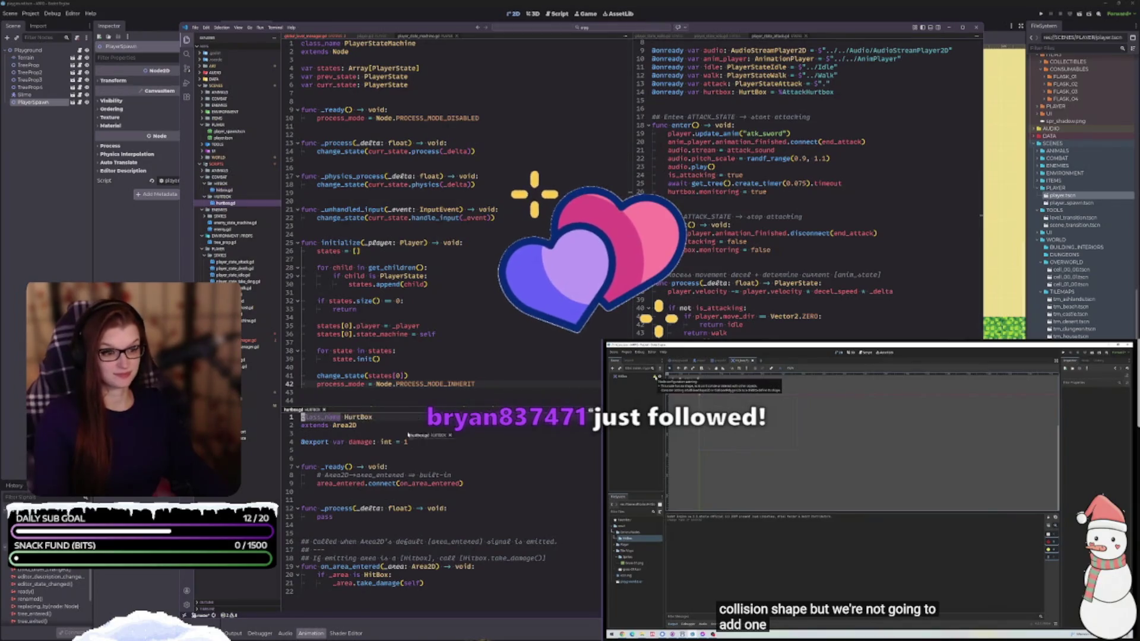
{"action": "left_click", "coordinate": [323, 410]}
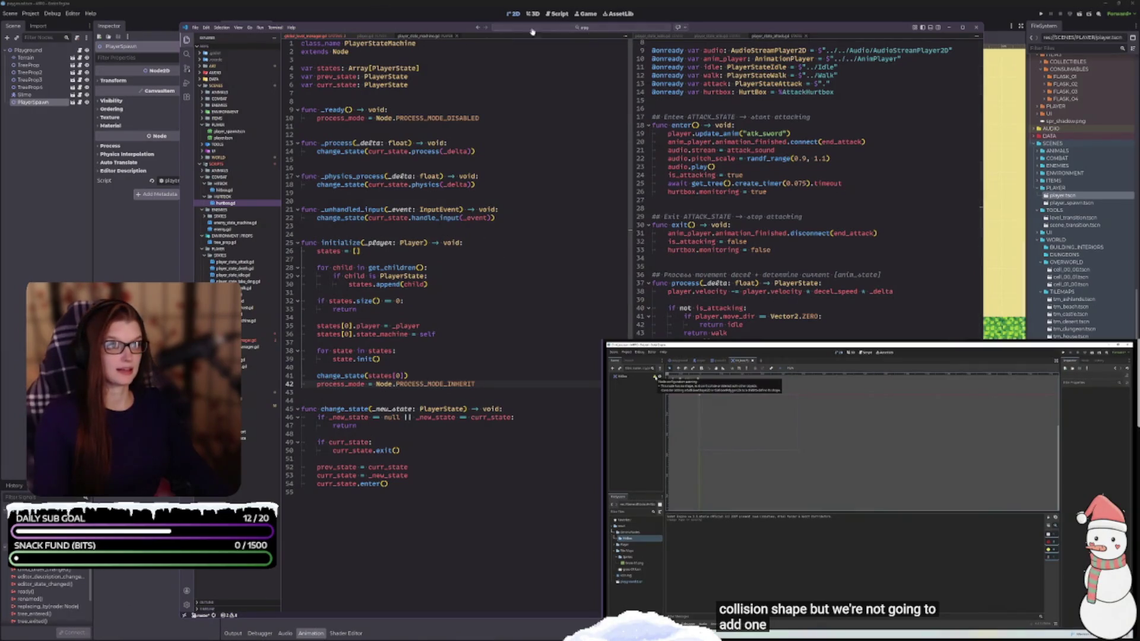
Shift the code editor window left, show hitbox.gd in the lower-right pane, and resume the tutorial.
{"action": "left_click_drag", "start_coordinate": [716, 28], "coordinate": [624, 27]}
{"action": "left_click_drag", "start_coordinate": [585, 23], "coordinate": [580, 17]}
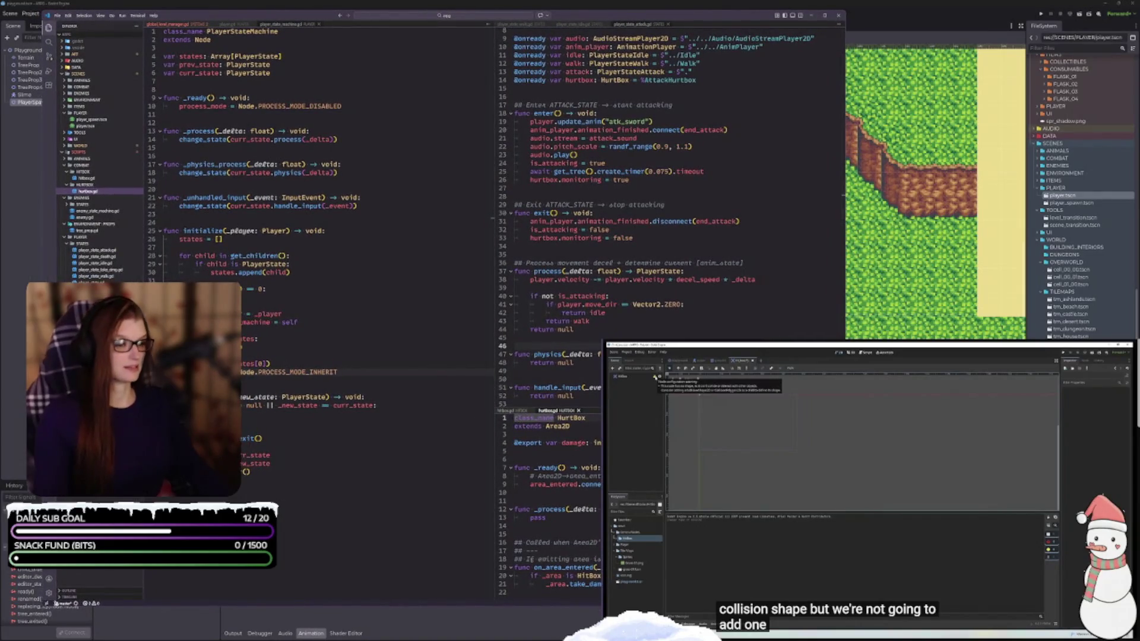
{"action": "left_click", "coordinate": [502, 410]}
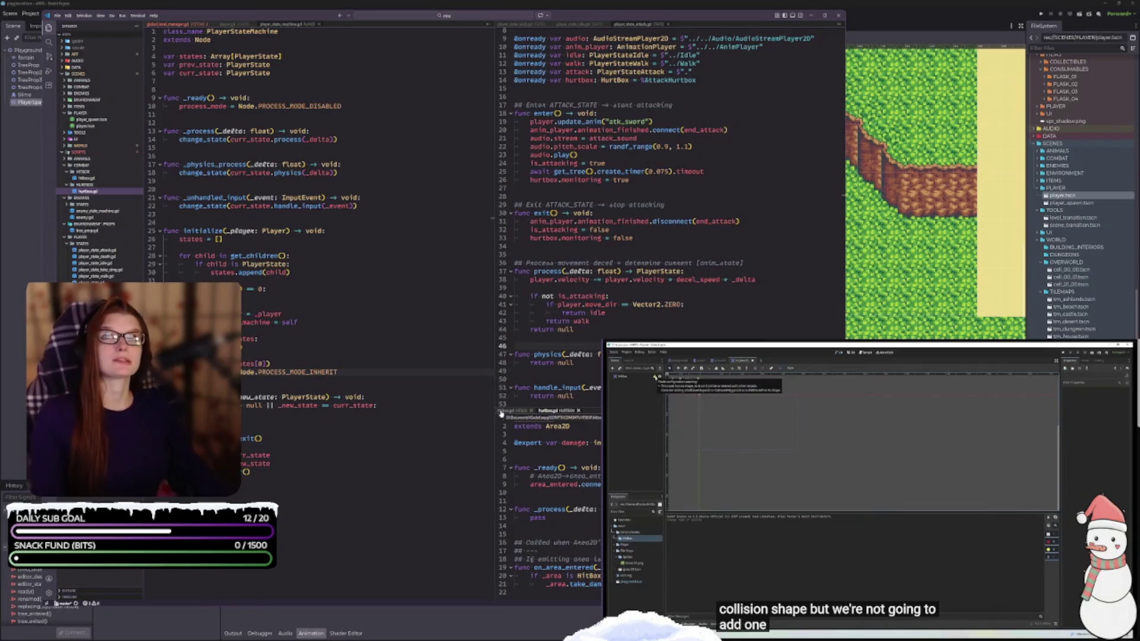
{"action": "left_click", "coordinate": [887, 509]}
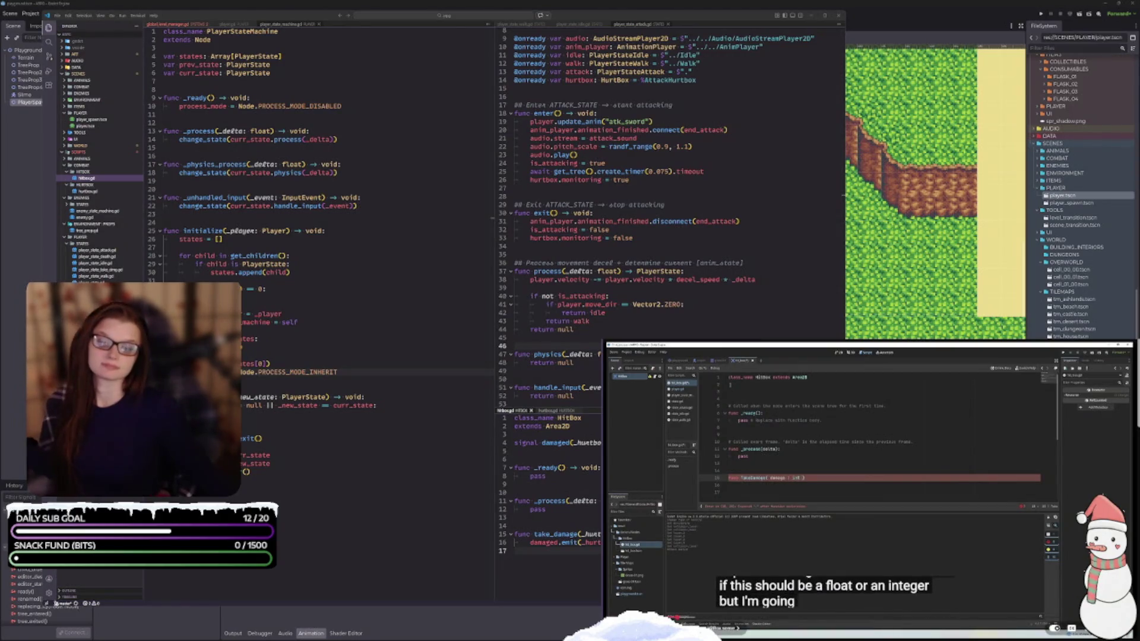
Pause the tutorial where the HitBox damage variable is introduced.
{"action": "key", "text": "space"}
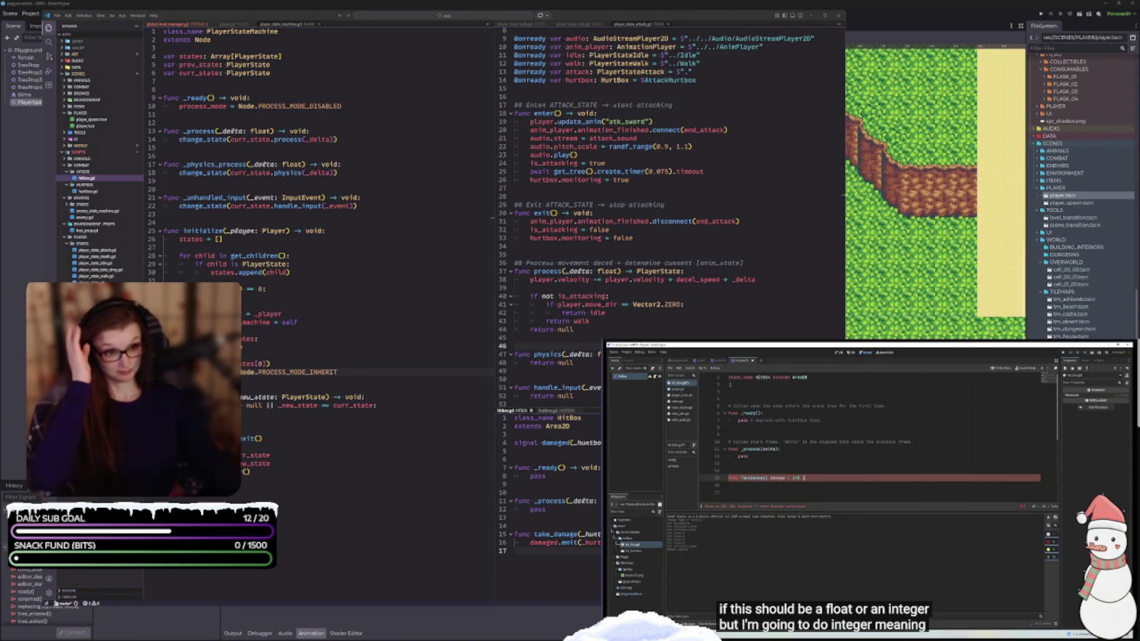
Resume the tutorial until it starts declaring the HitBox signal.
{"action": "left_click", "coordinate": [828, 488]}
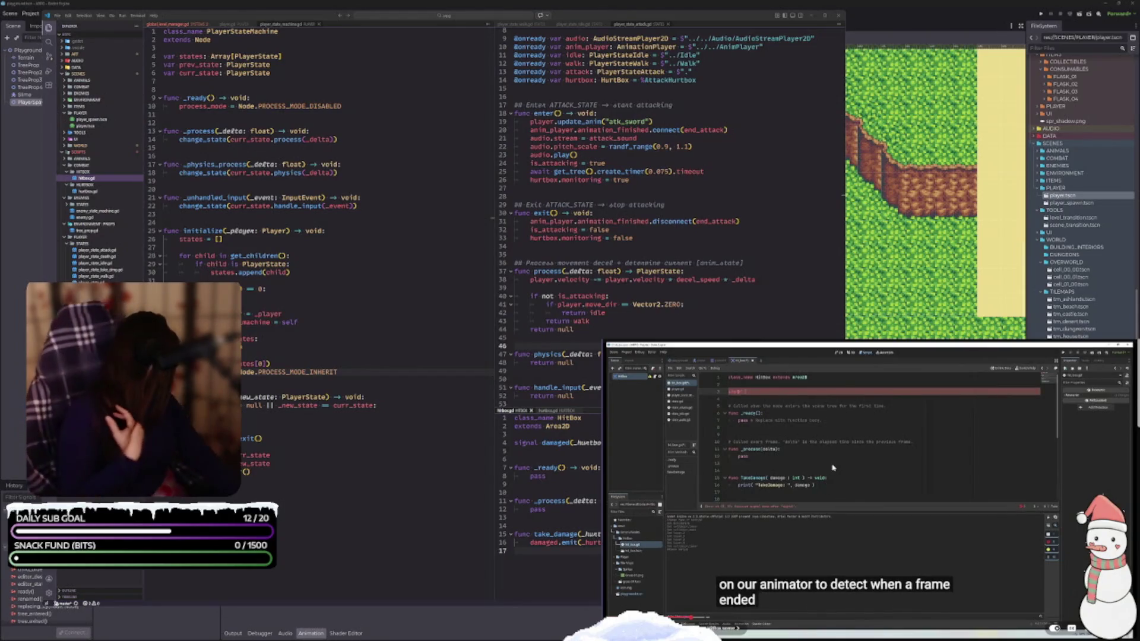
Pause and resume the tutorial video to follow its HitBox script section.
{"action": "key", "text": "space"}
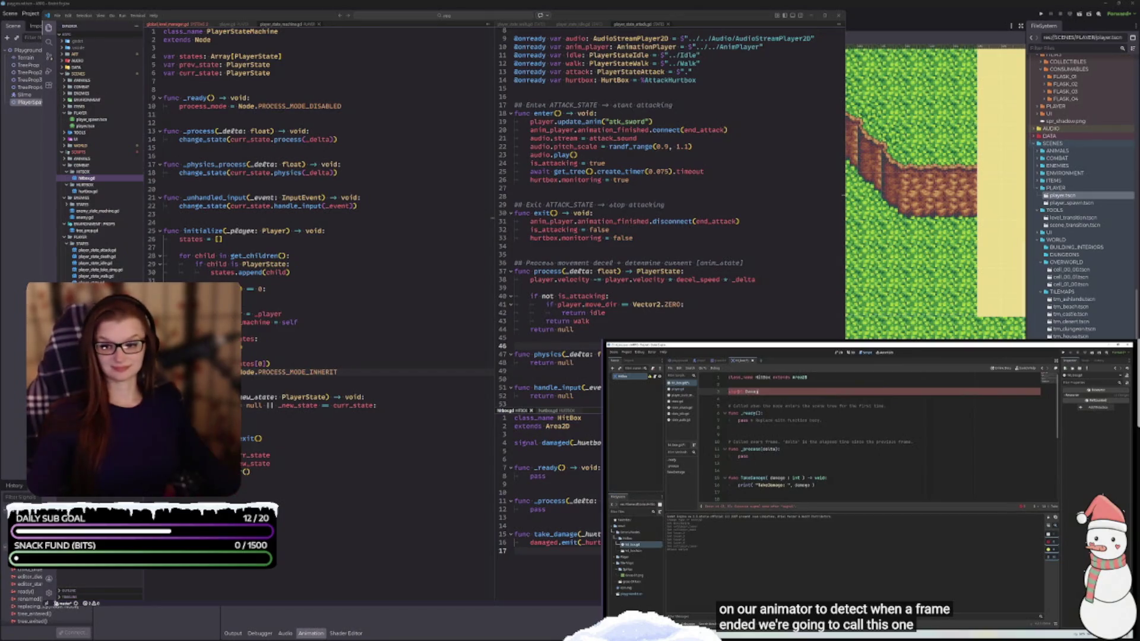
{"action": "left_click", "coordinate": [881, 595]}
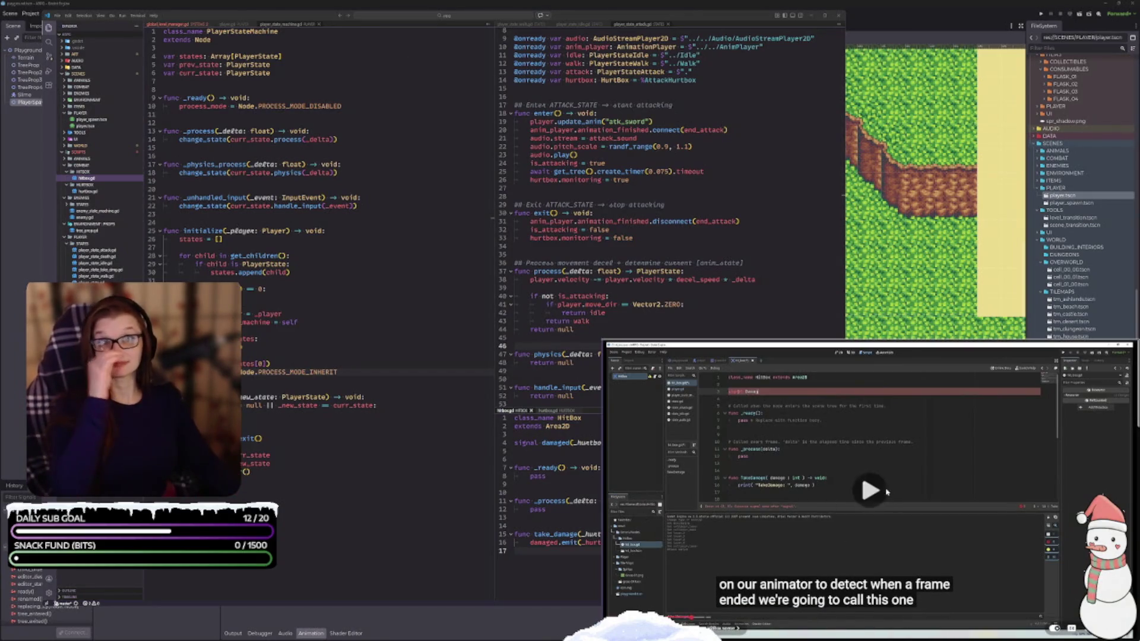
{"action": "left_click", "coordinate": [881, 595]}
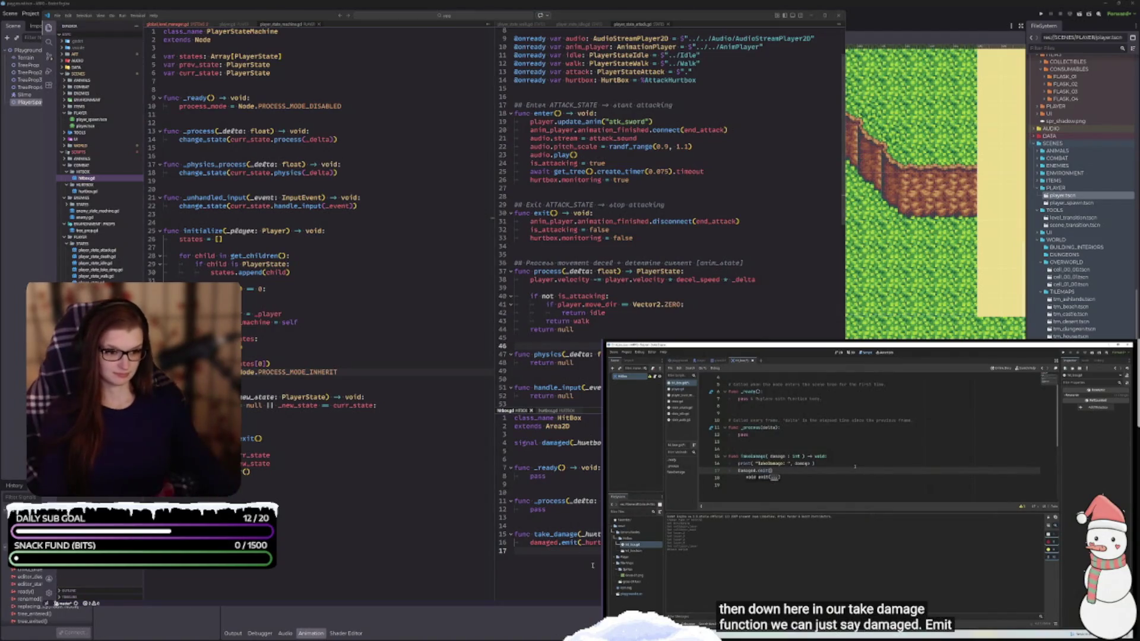
Edit hitbox.gd's take_damage code, checking global_level_manager.gd and player_state_machine.gd for reference.
{"action": "double_click", "coordinate": [538, 510]}
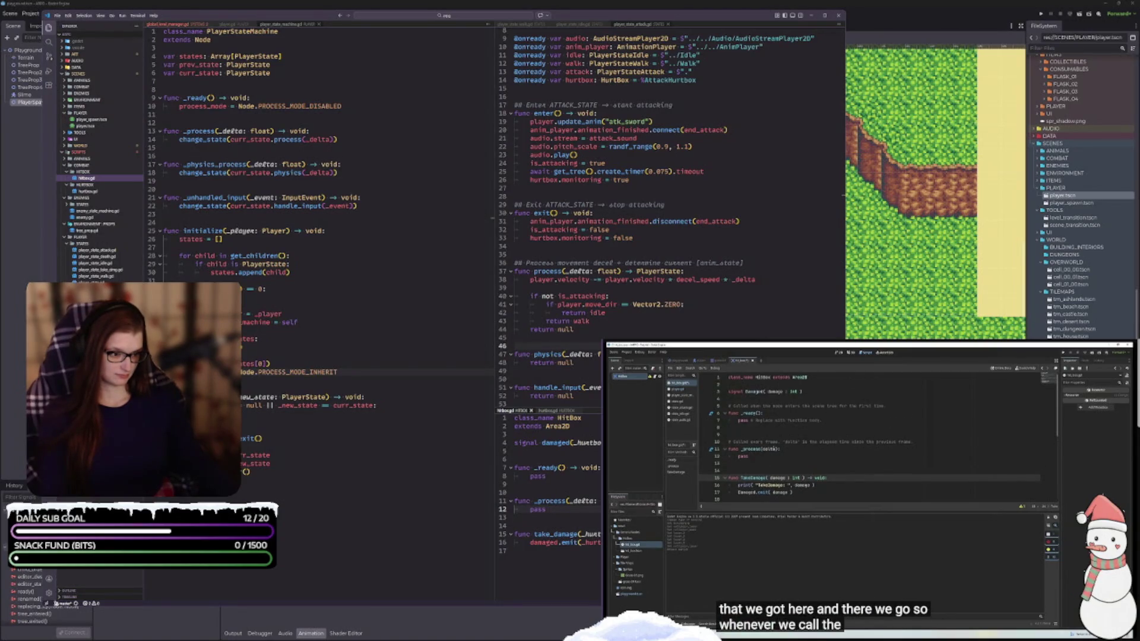
{"action": "left_click", "coordinate": [515, 483]}
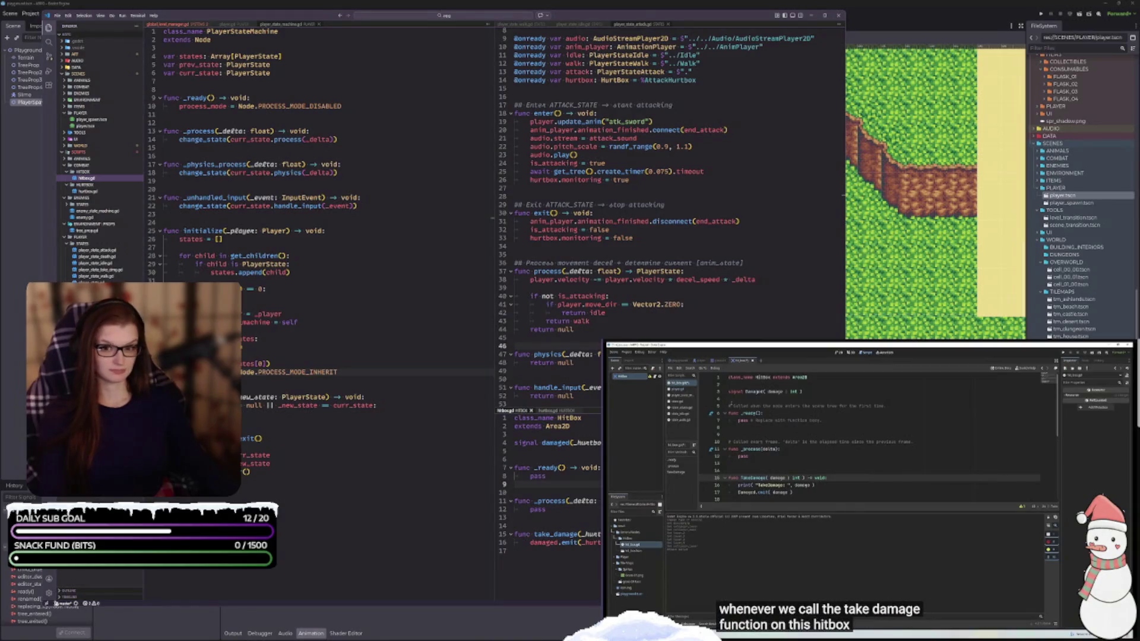
{"action": "left_click", "coordinate": [175, 24]}
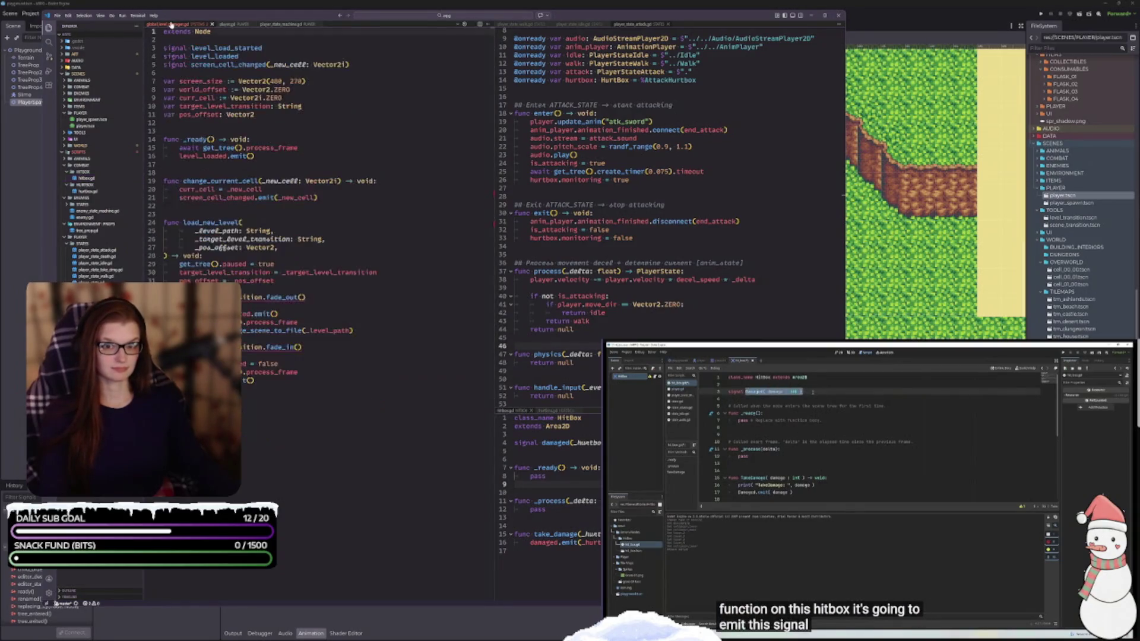
{"action": "left_click", "coordinate": [342, 281]}
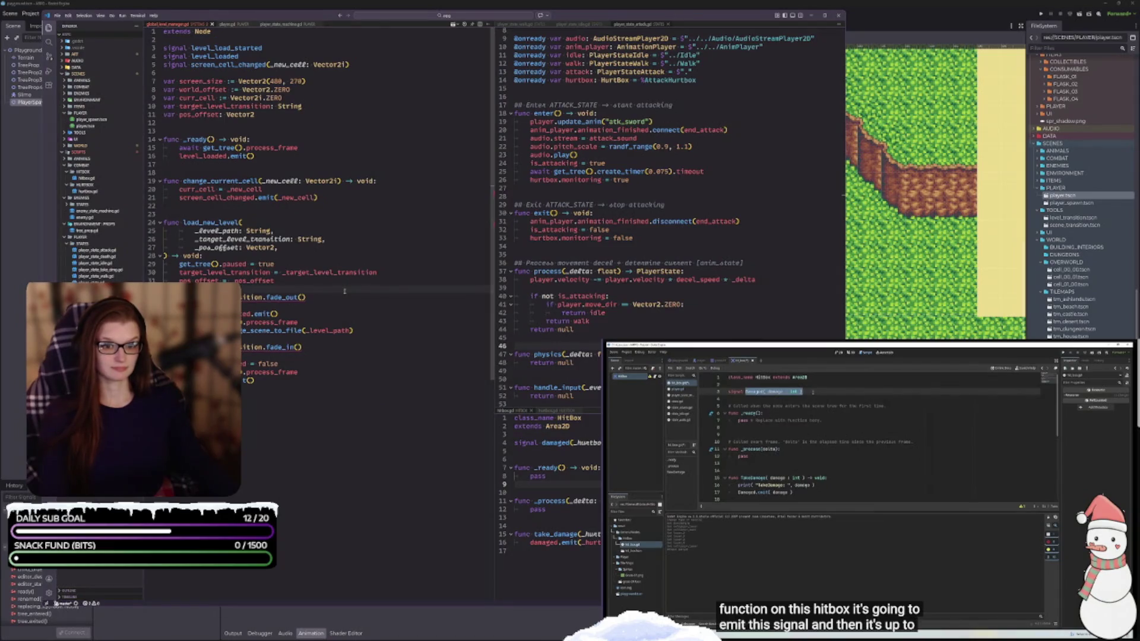
{"action": "left_click", "coordinate": [276, 24]}
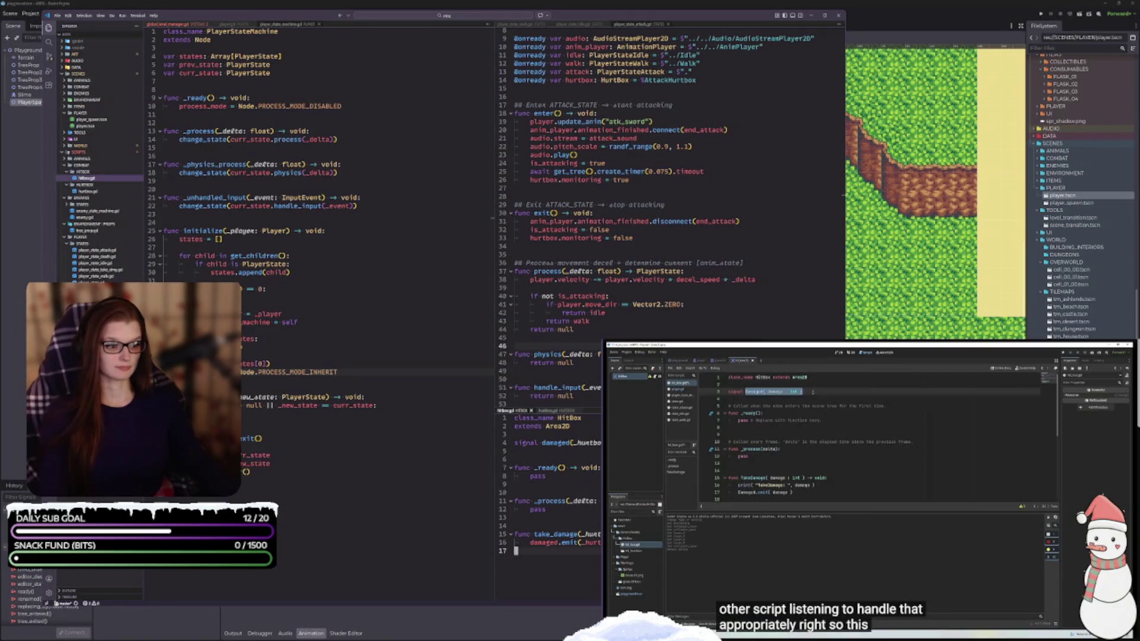
{"action": "left_click", "coordinate": [579, 542]}
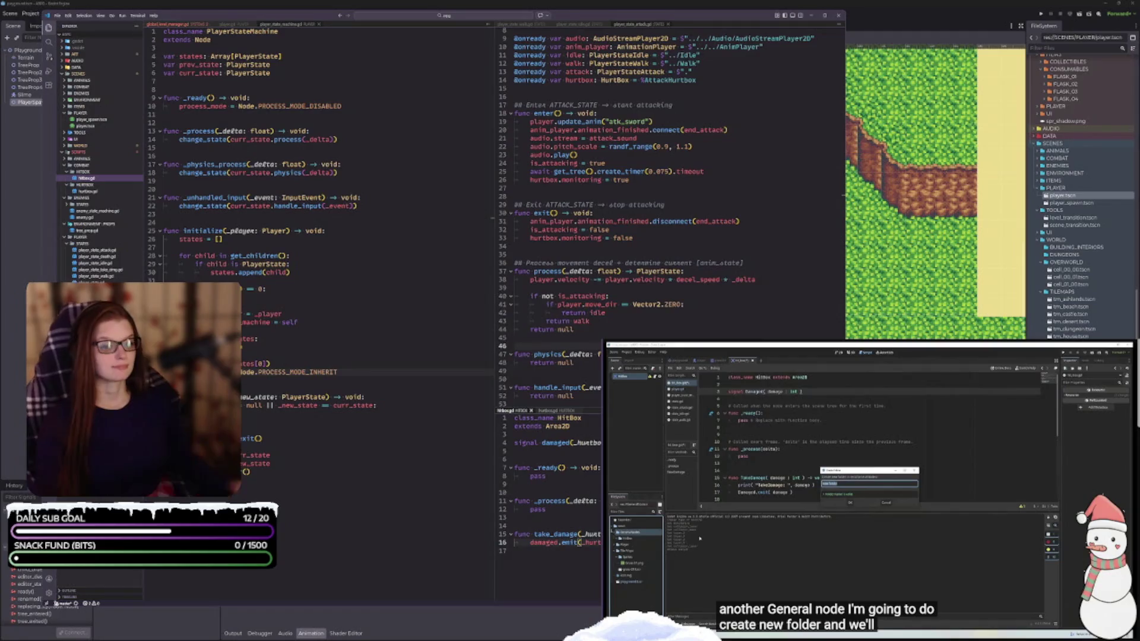
Show hurtbox.gd in the lower script pane and drag its divider up to enlarge it.
{"action": "left_click", "coordinate": [547, 411]}
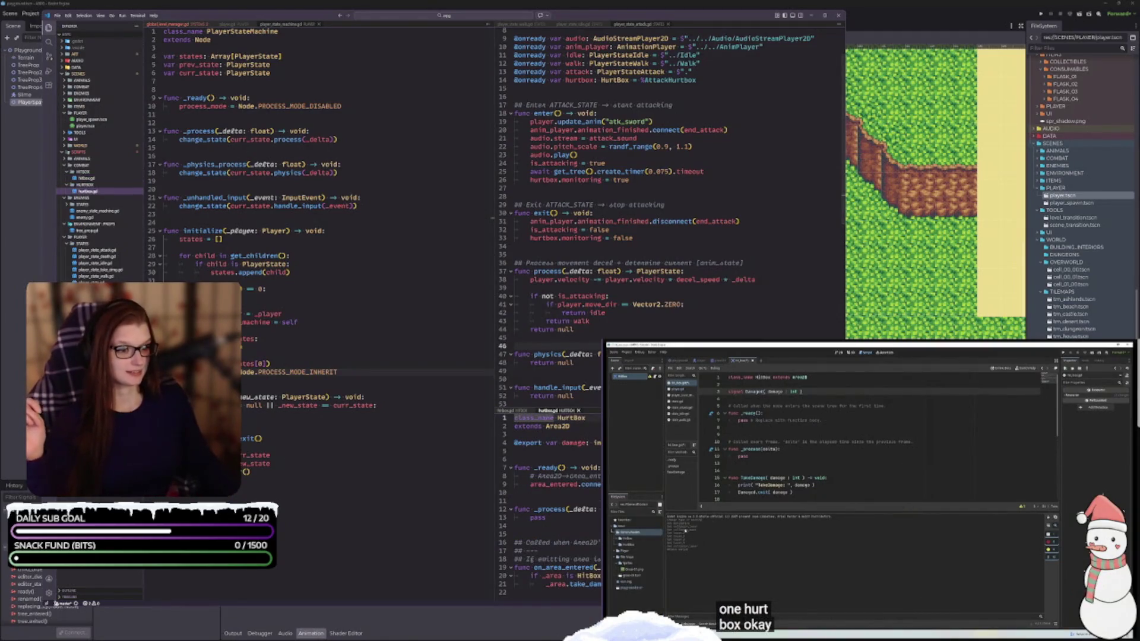
{"action": "left_click_drag", "start_coordinate": [546, 407], "coordinate": [547, 398]}
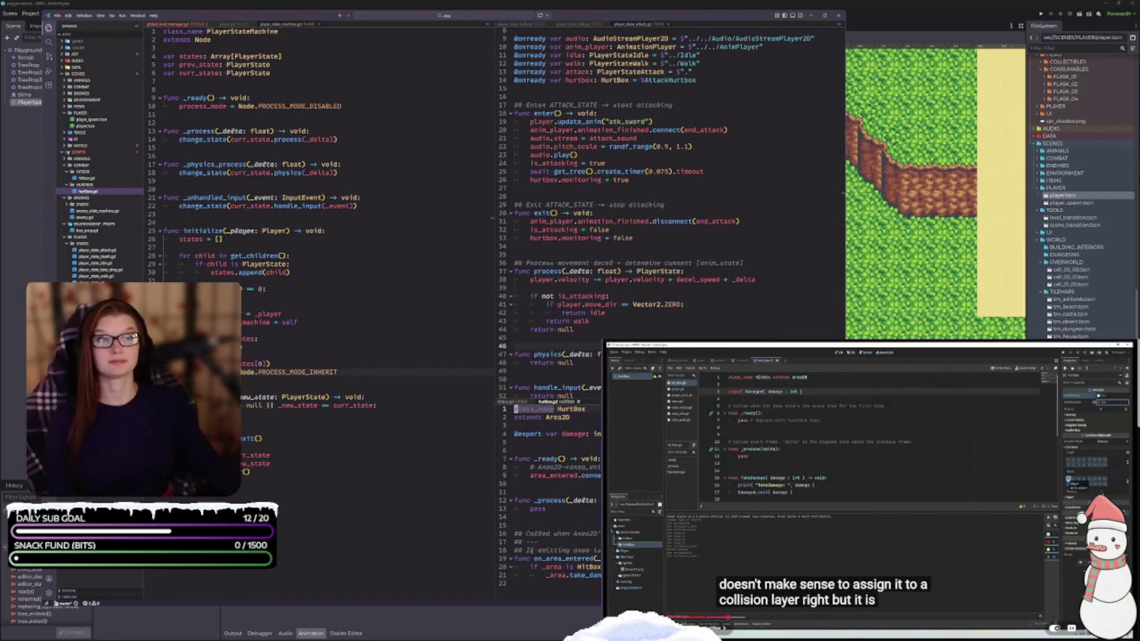
Pause the tutorial while writing the _on_area_entered take_damage handler, then resume playback.
{"action": "left_click", "coordinate": [884, 467]}
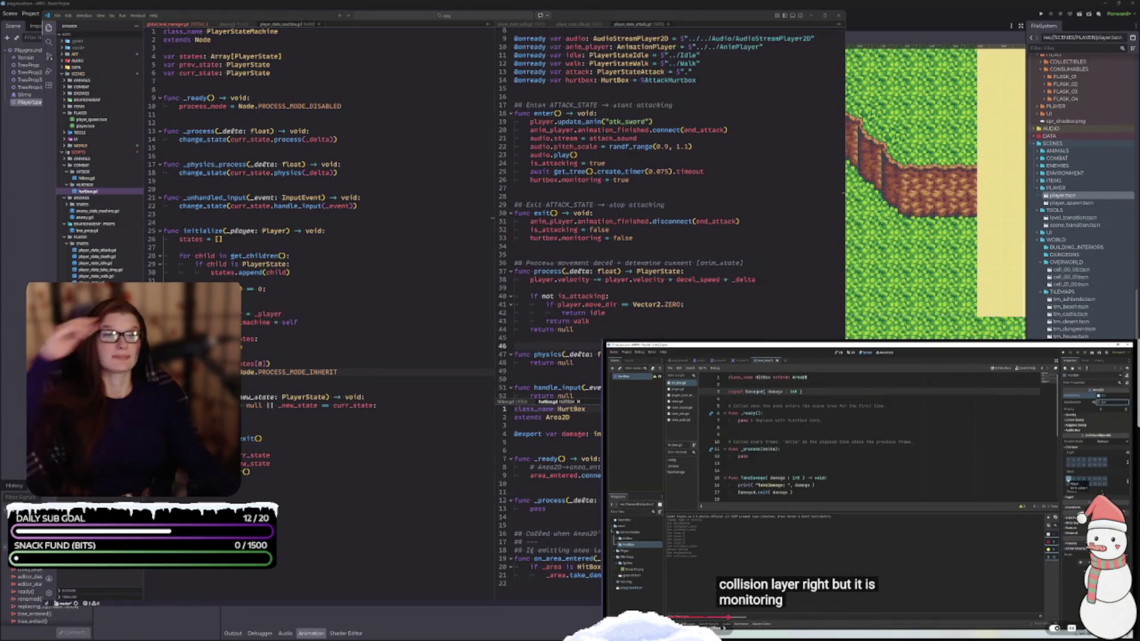
{"action": "left_click", "coordinate": [984, 549]}
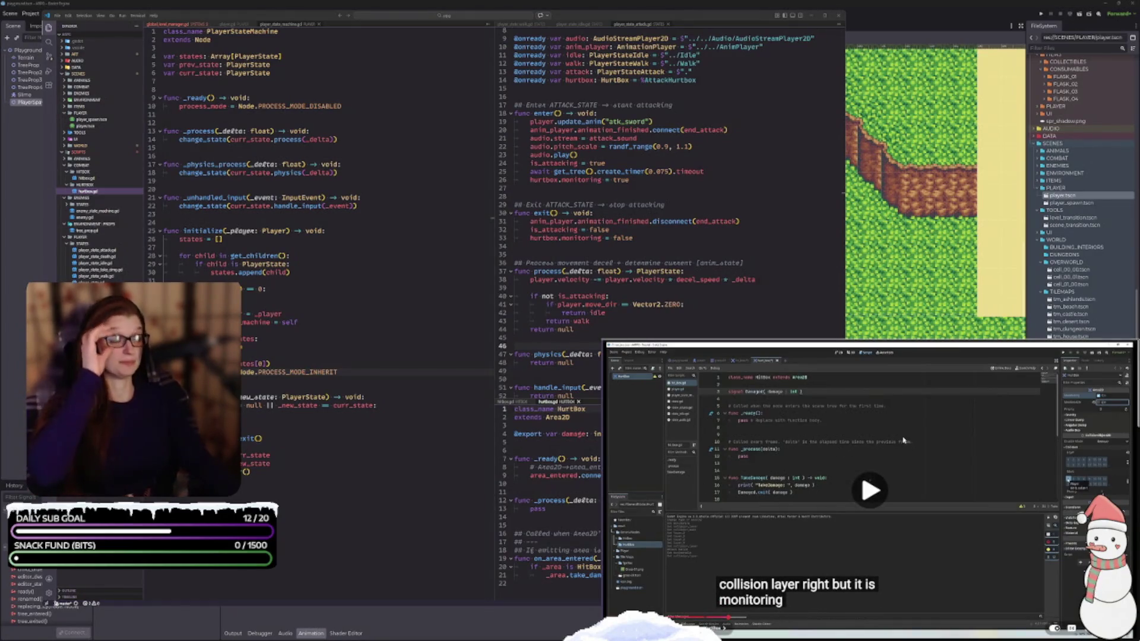